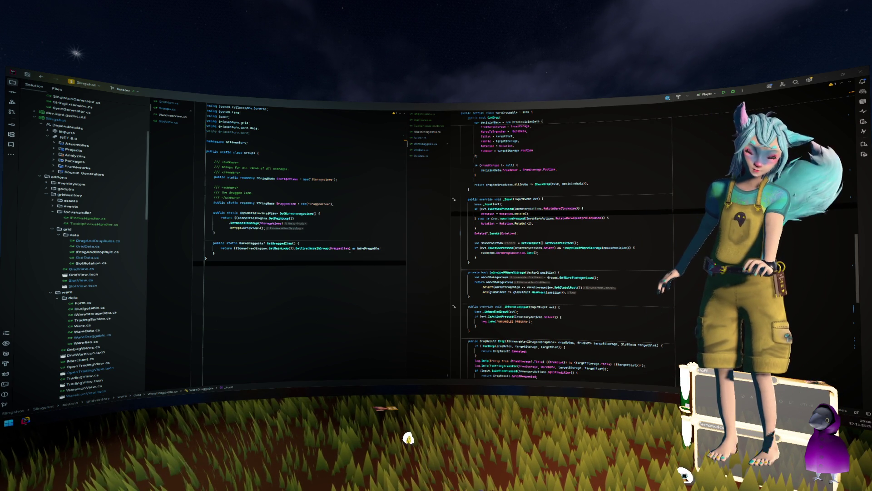
Centre the PyCharm 'jetson' window, dismiss the type-hints notification, and focus the terminal
mouse_move(337, 100)
mouse_down()
mouse_move(433, 190)
mouse_move(447, 166)
mouse_up()
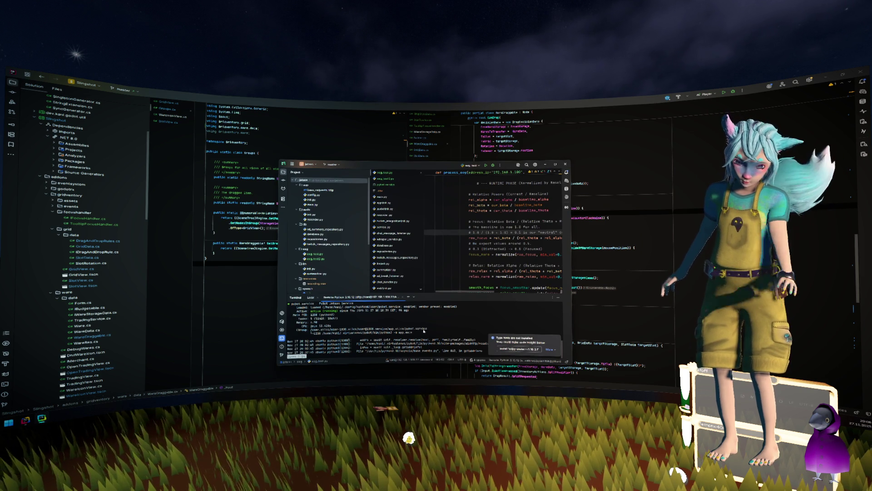
click(555, 339)
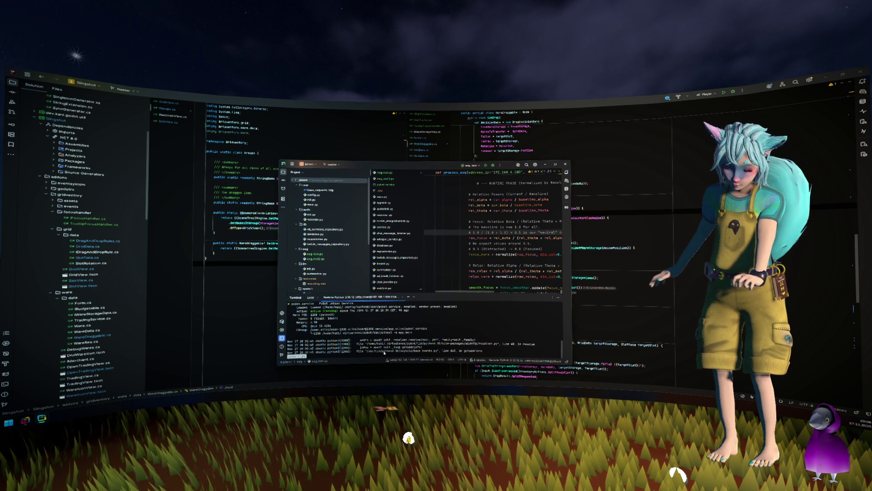
click(428, 350)
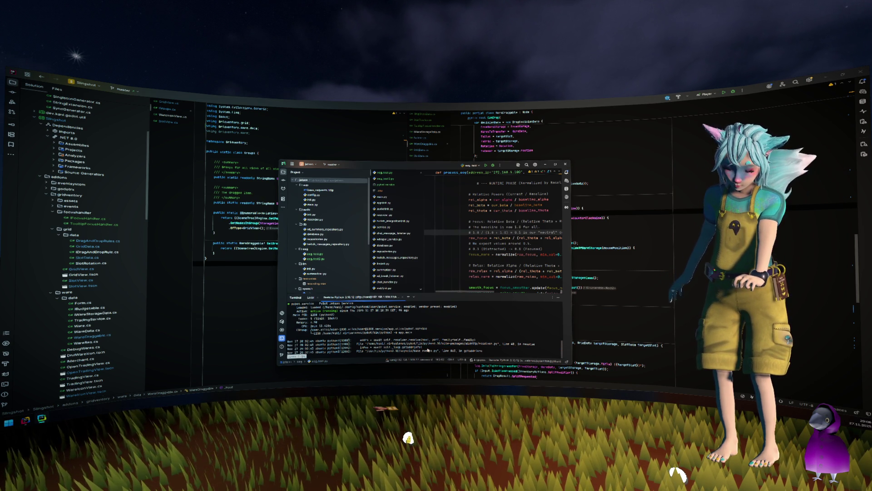
scroll(477, 341, down, 2)
scroll(476, 341, down, 1)
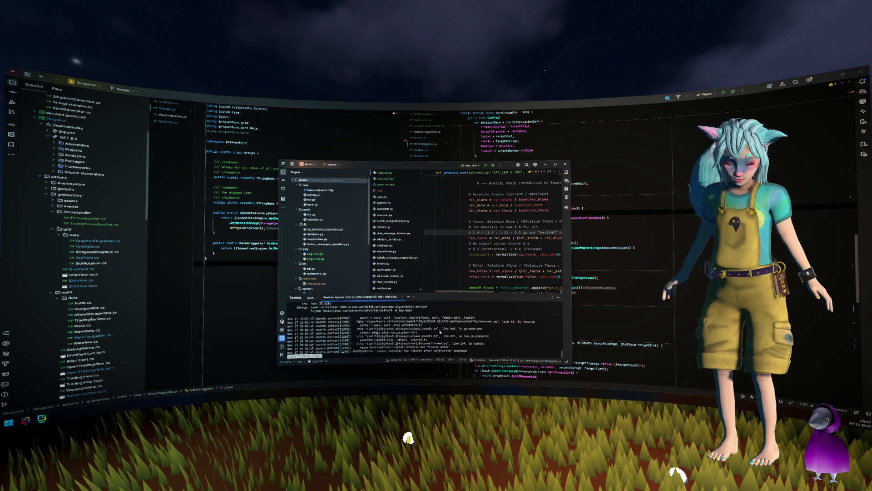
Run 'journalctl --user pybot' in the terminal, then rerun it with 'show' appended
text(qjournalctl)
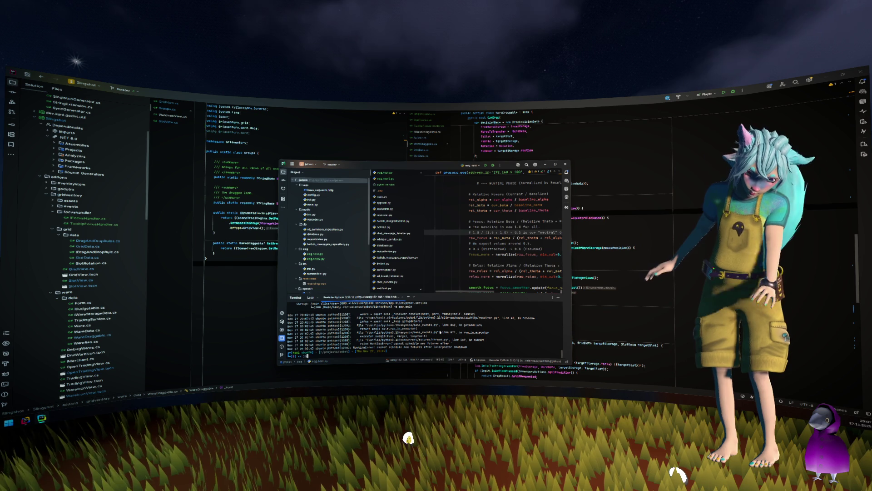
text( --user)
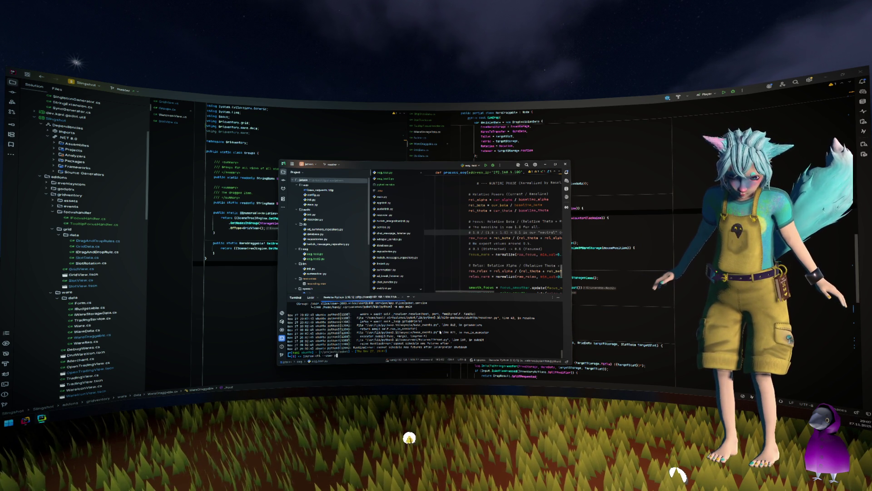
text( pybot)
key(Return)
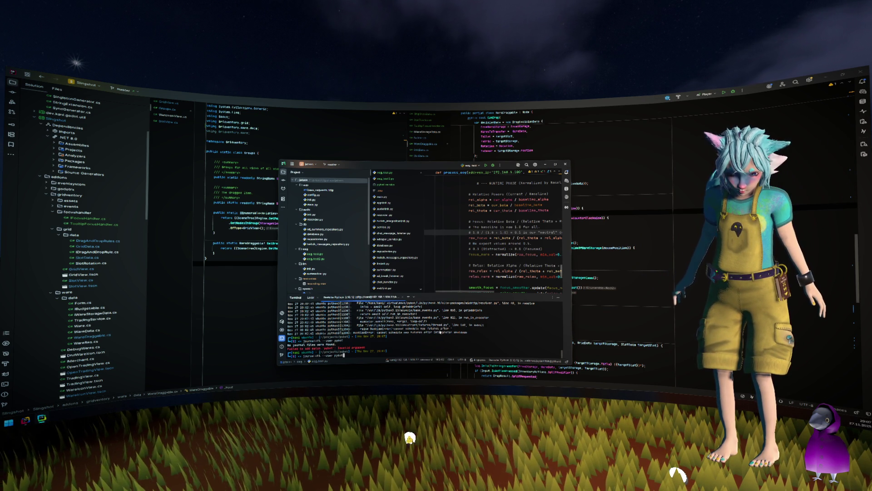
text(show)
key(Return)
Rerun the recalled query with 'logs', edit it, then request 'man journalctl'
key(Up)
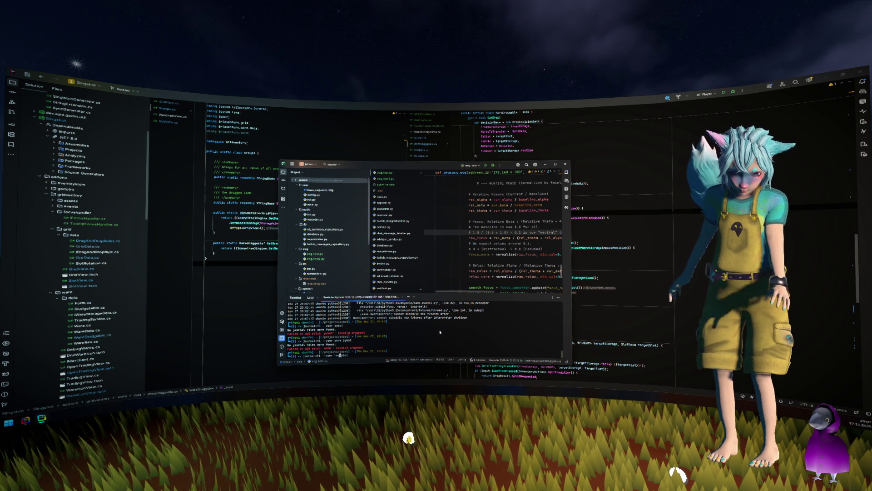
key(Return)
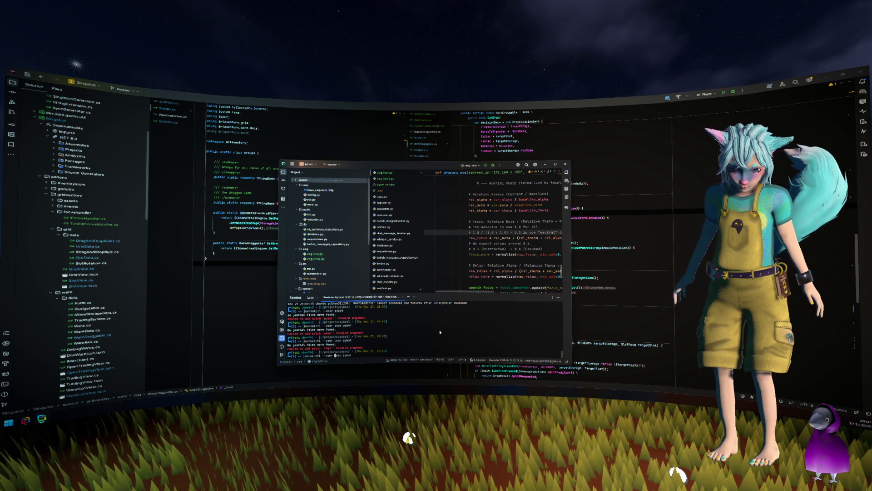
key(BackSpace)
key(BackSpace)
key(BackSpace)
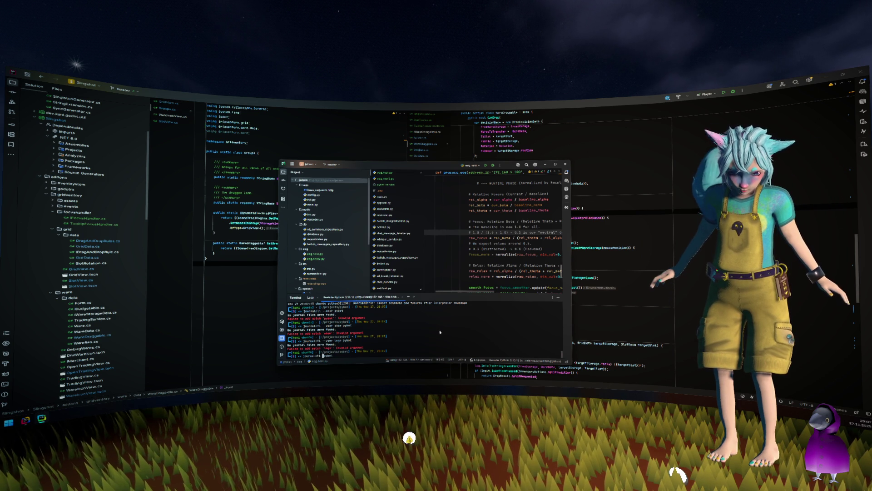
key(Return)
key(BackSpace)
key(BackSpace)
key(BackSpace)
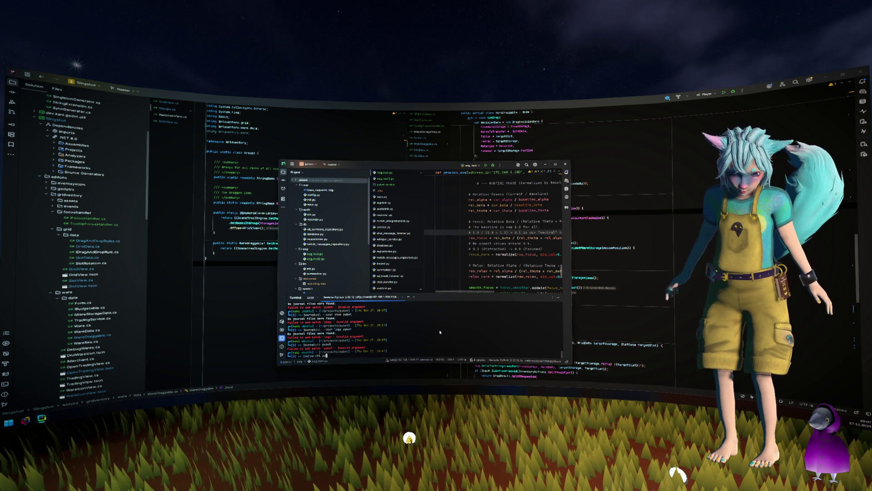
key(Return)
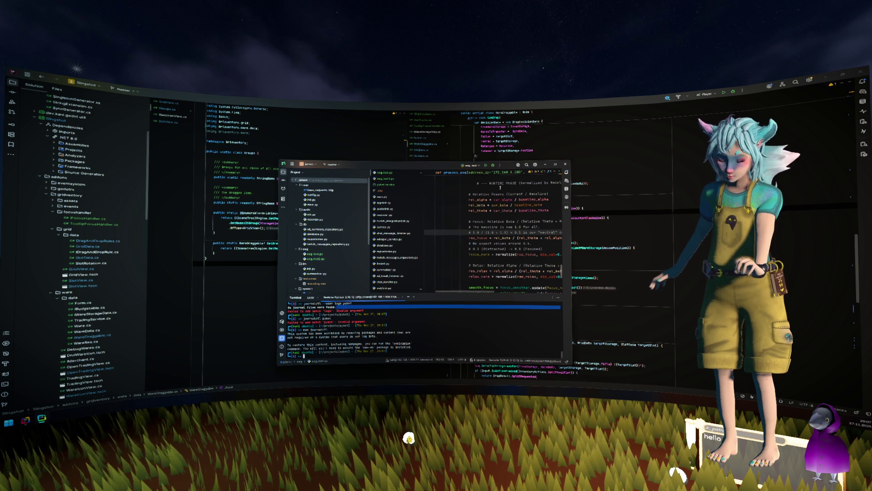
Hide PyCharm, zoom in Rider's IDE via Quick Switch, and widen the left code editor
click(546, 164)
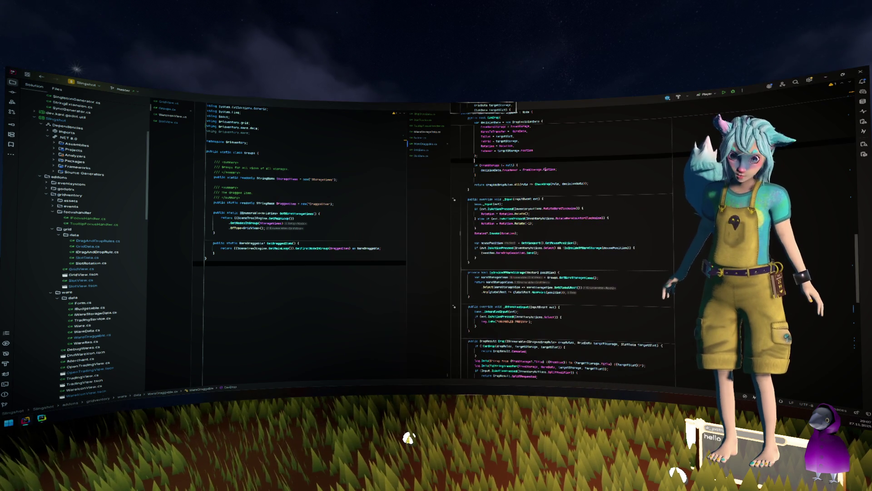
key(ctrl+grave)
key(Up)
key(Return)
key(Down)
key(Down)
key(Down)
key(Return)
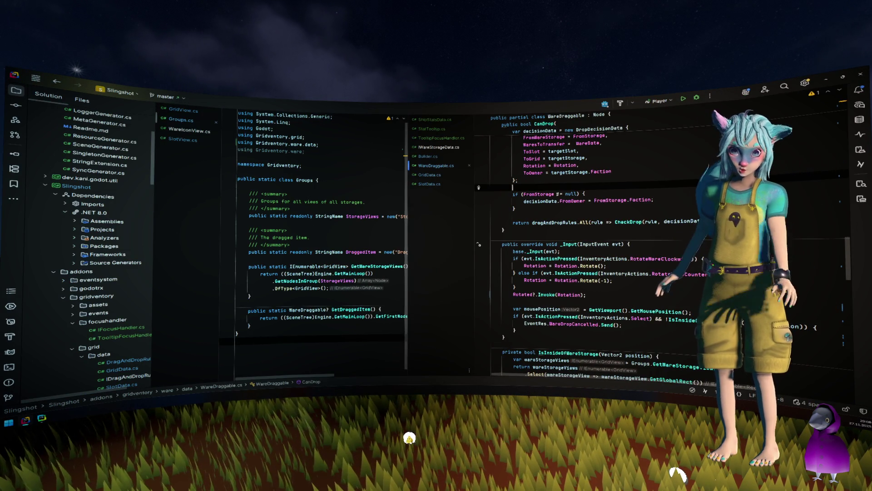
drag(407, 187, 468, 185)
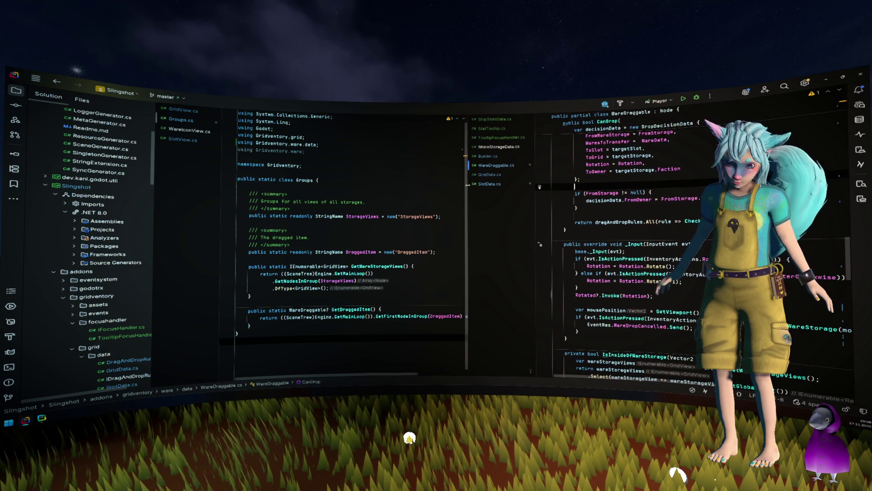
Bring PyCharm back, reposition its window, and set its zoom to 125%
key(alt+Tab)
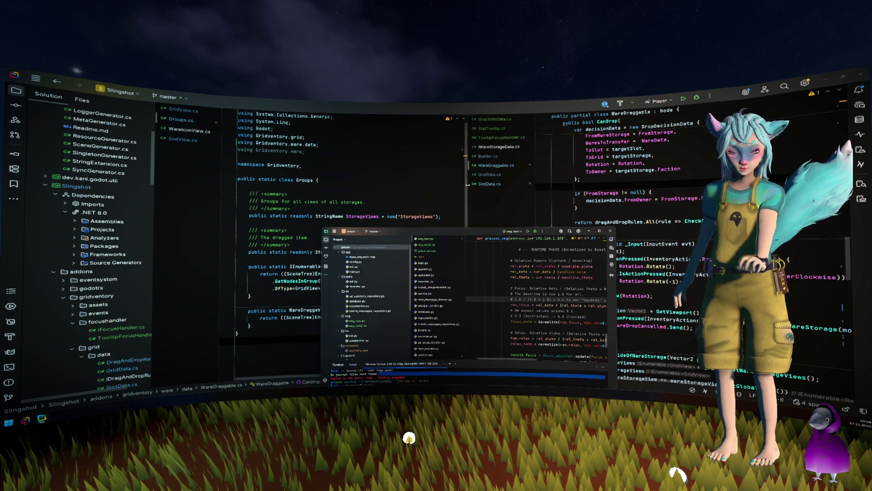
drag(392, 205, 343, 150)
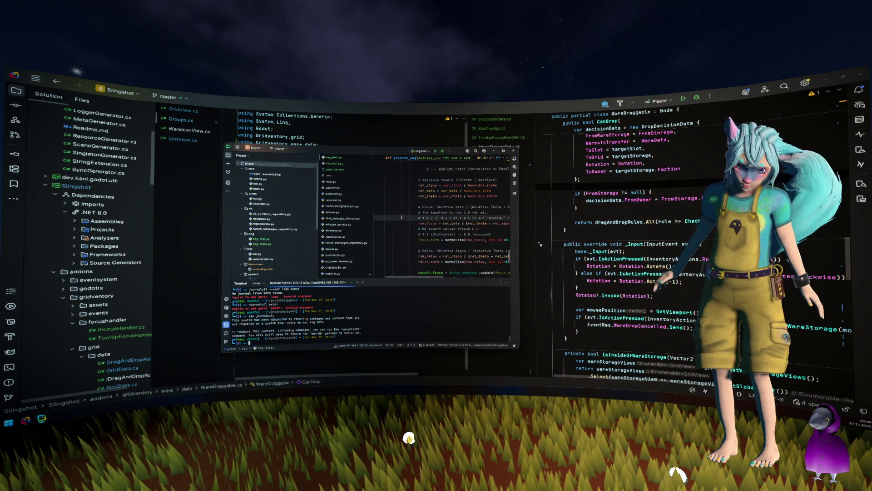
key(ctrl+grave)
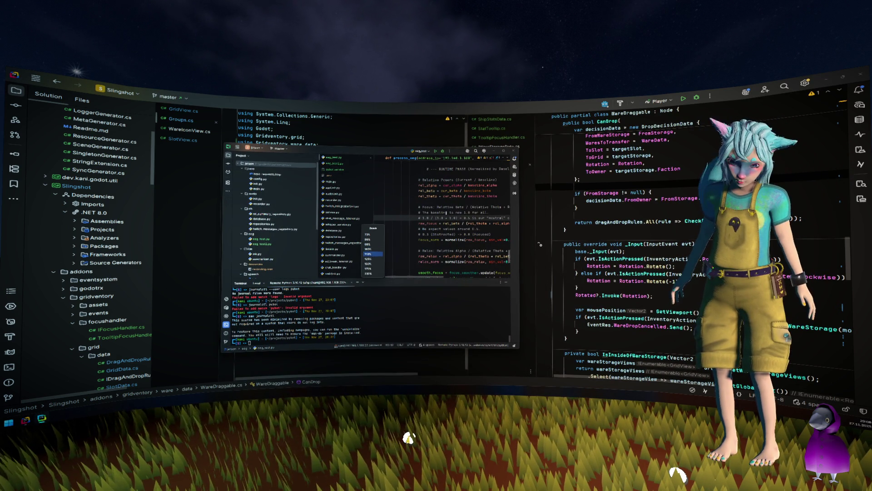
key(Down)
key(Return)
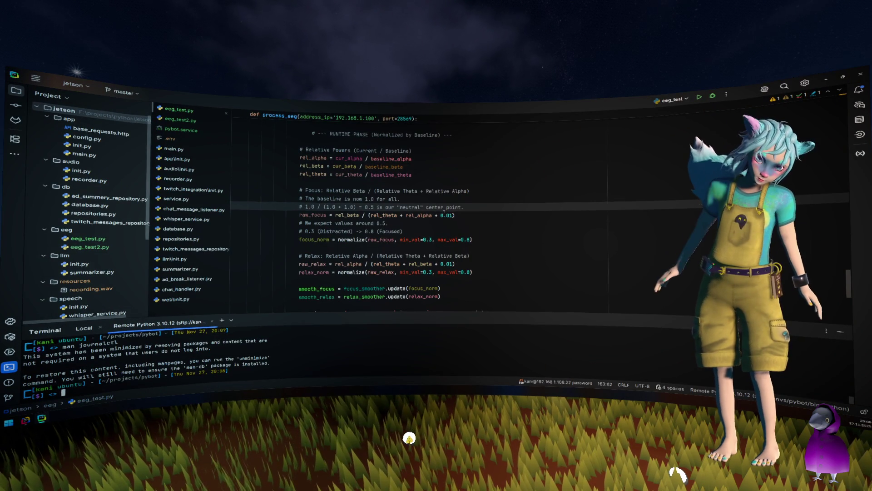
Close all PyCharm editor tabs and drag the terminal divider up to enlarge the terminal
right_click(170, 120)
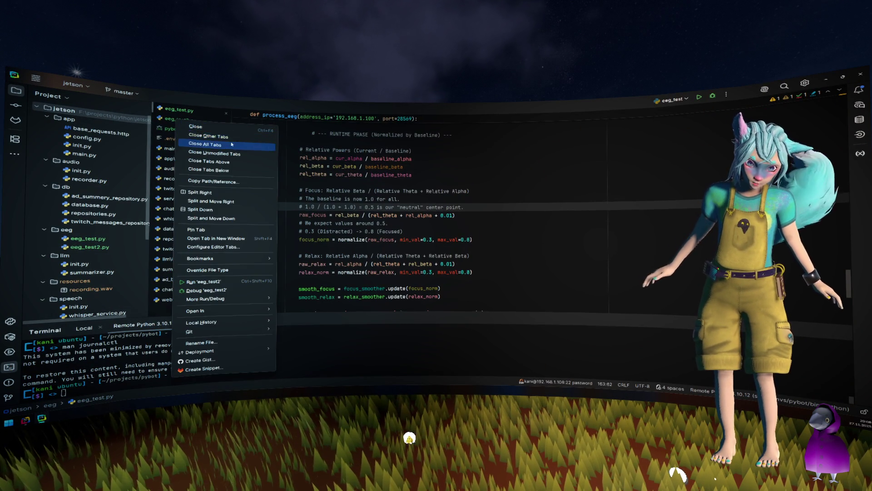
click(196, 142)
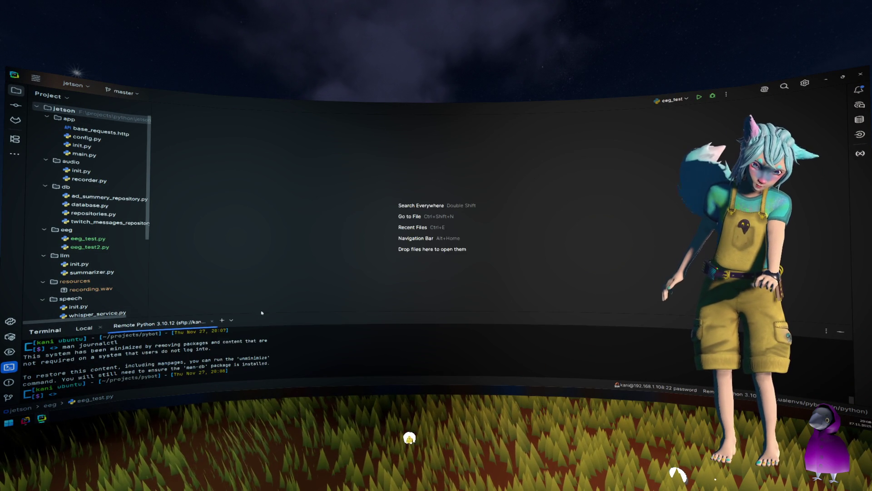
drag(262, 313, 289, 199)
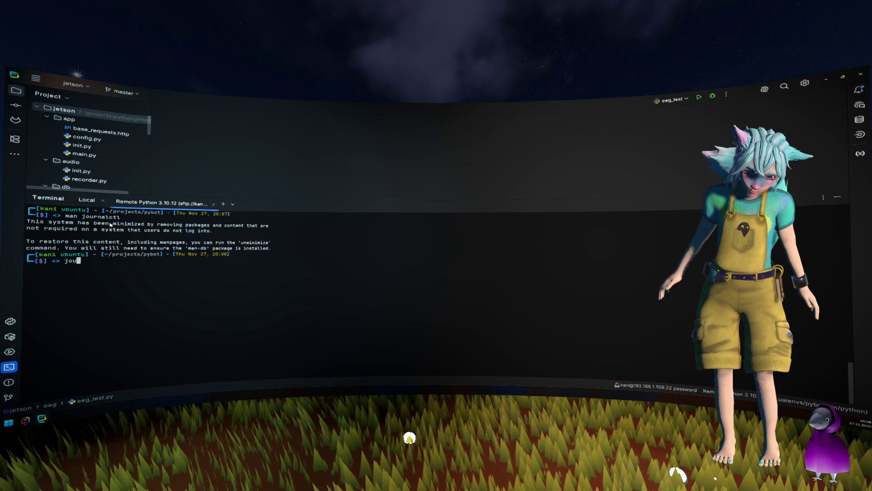
Show the journalctl help, then run the journal query for pybot
text(elp)
key(Return)
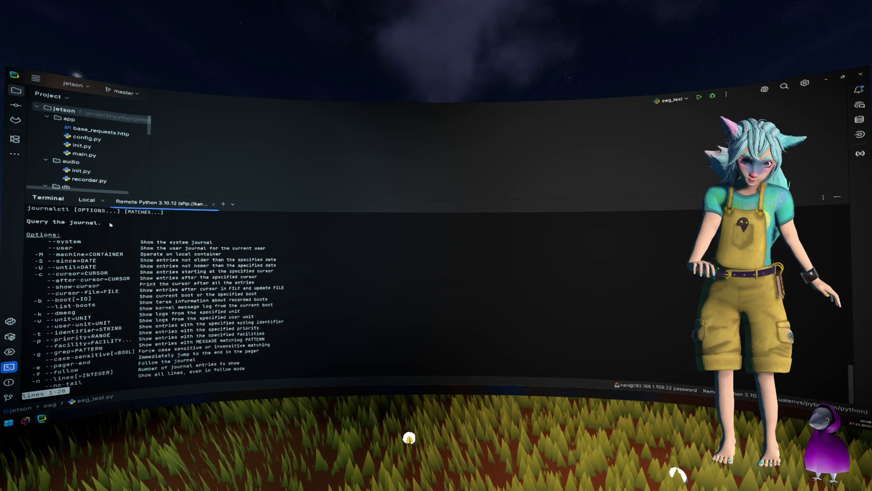
text(qjournalctl --hel)
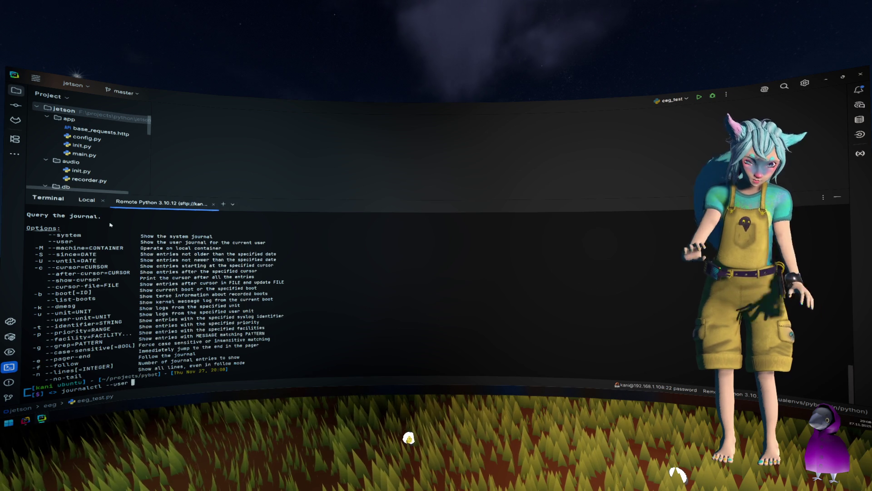
scroll(110, 224, up, 2)
scroll(128, 248, down, 2)
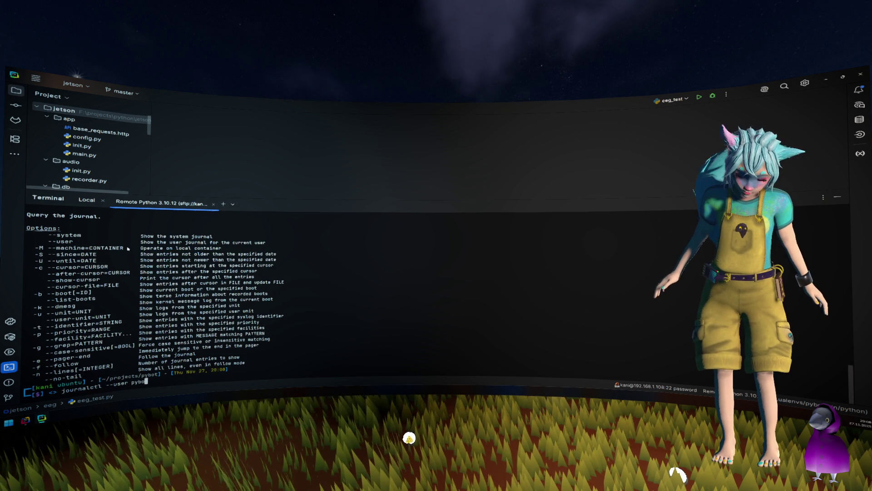
text(t)
key(Return)
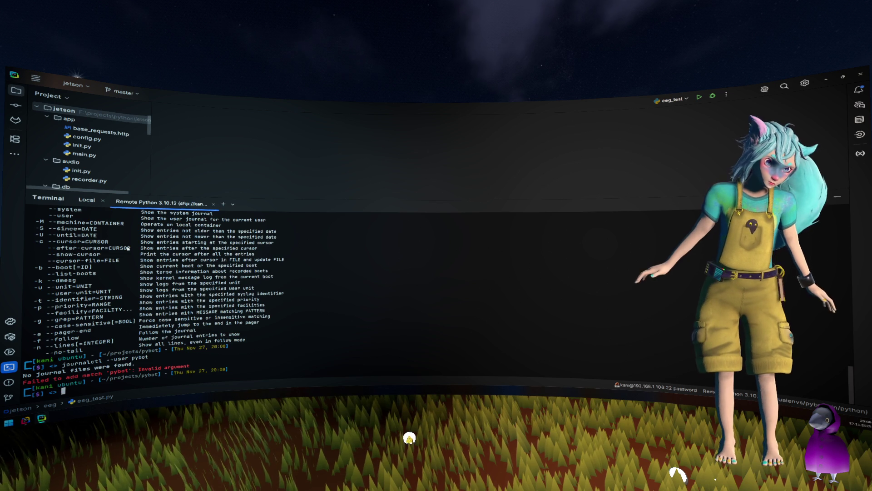
scroll(160, 244, up, 1)
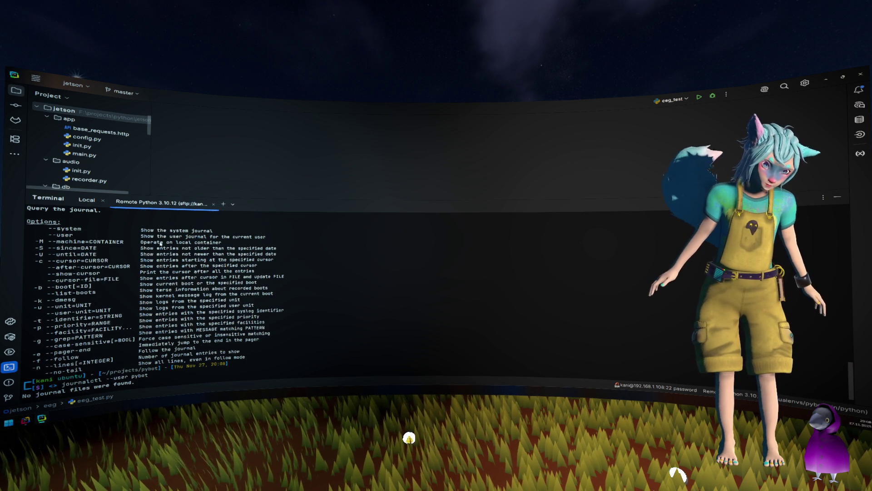
scroll(160, 244, up, 2)
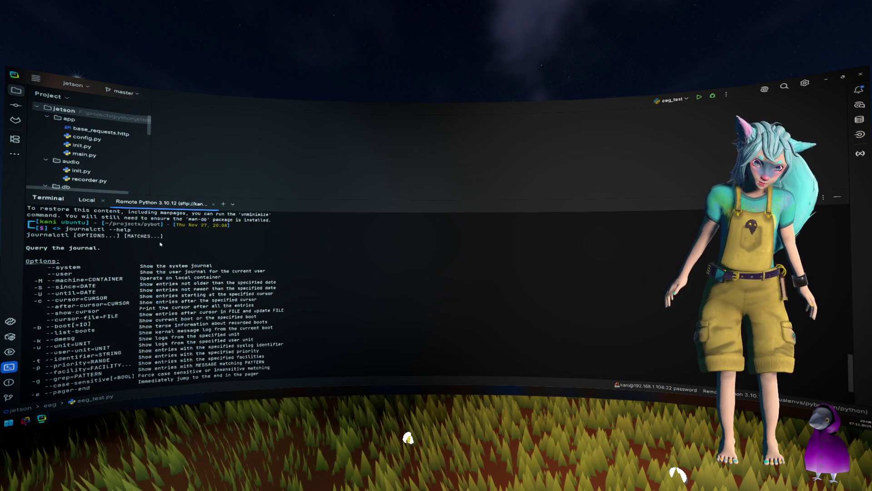
scroll(160, 244, down, 2)
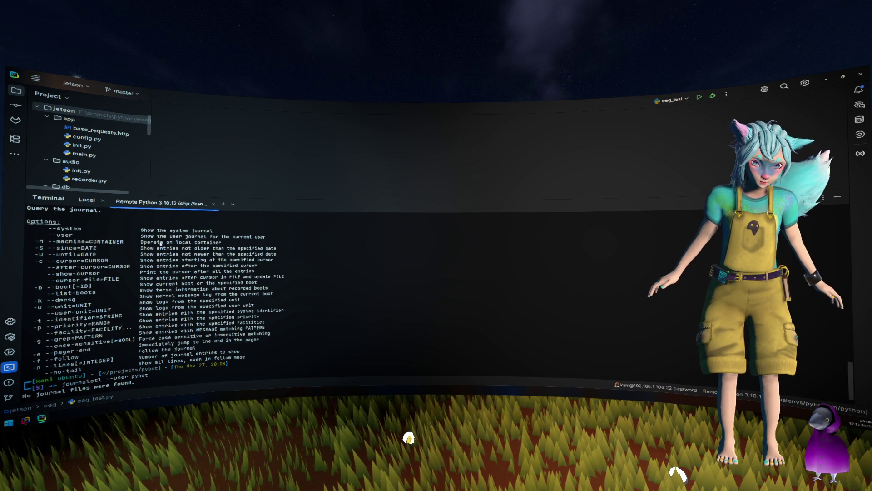
Run 'journalctl --user -u pybot' and enlarge the project tree to reveal pybot.service
key(Up)
key(Left)
key(Left)
key(Left)
text(-)
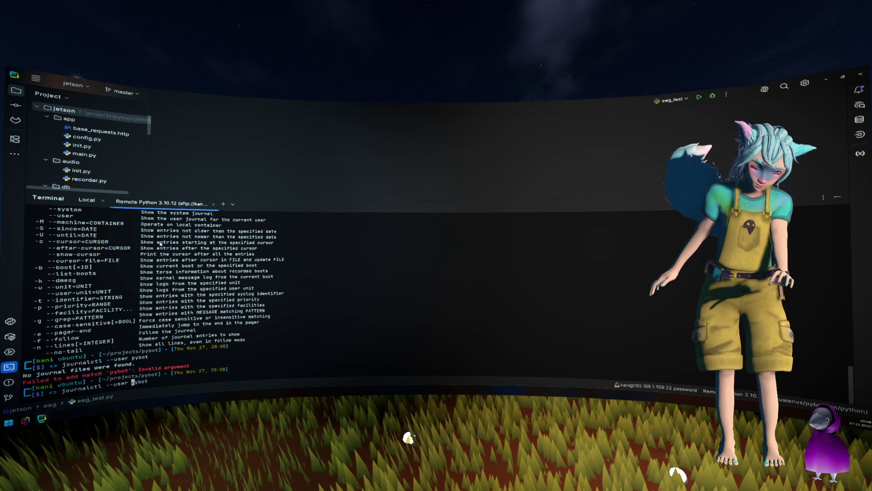
text(u)
key(Return)
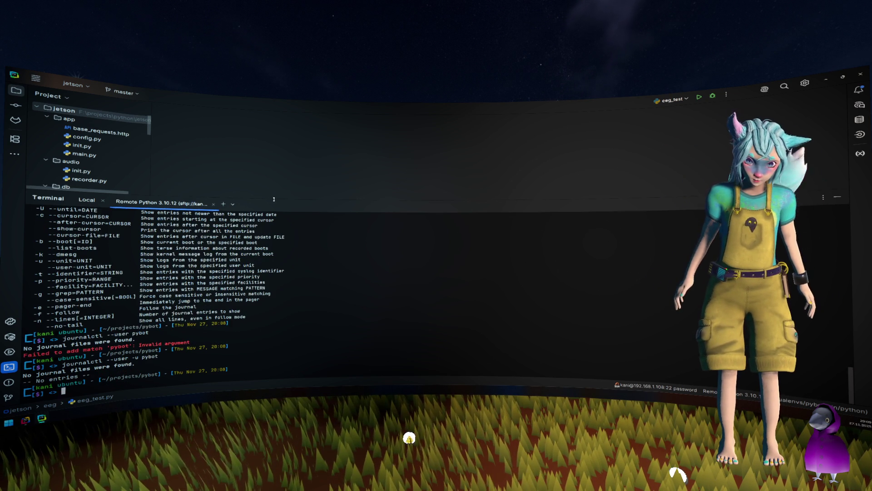
drag(271, 199, 271, 286)
scroll(96, 238, down, 8)
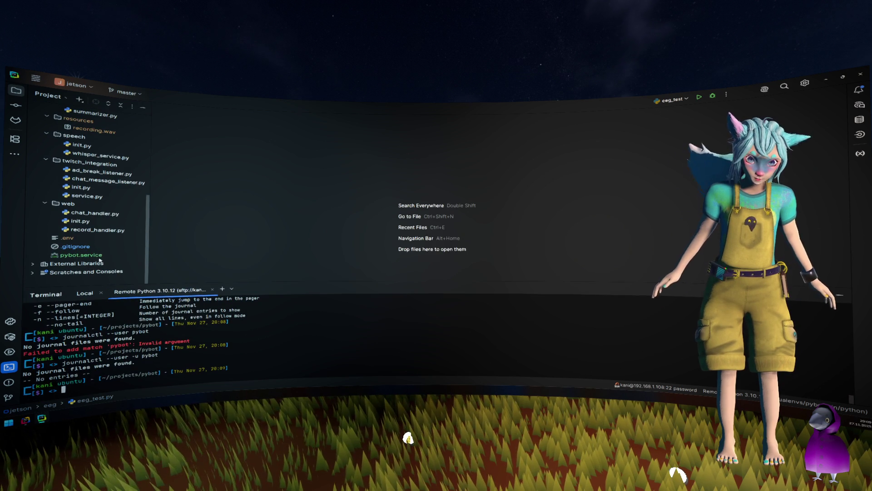
Maximize the PyCharm window and open pybot.service in the editor
key(ctrl+super+Right)
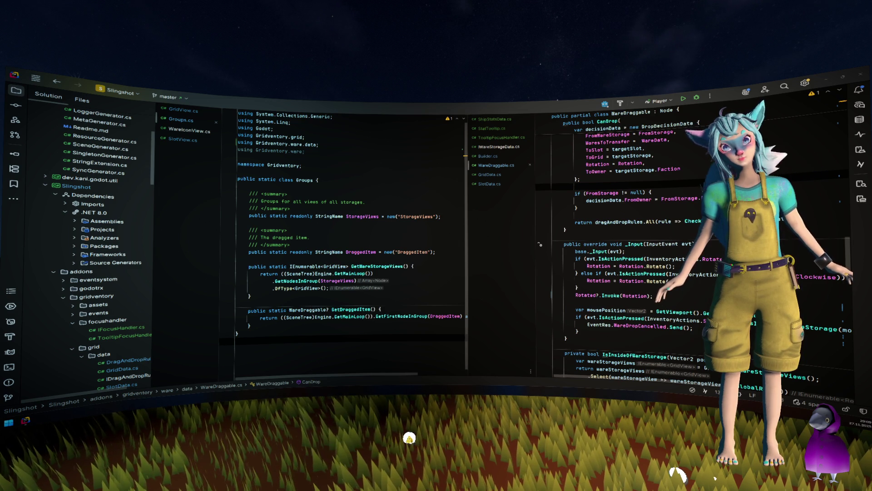
key(alt+Tab)
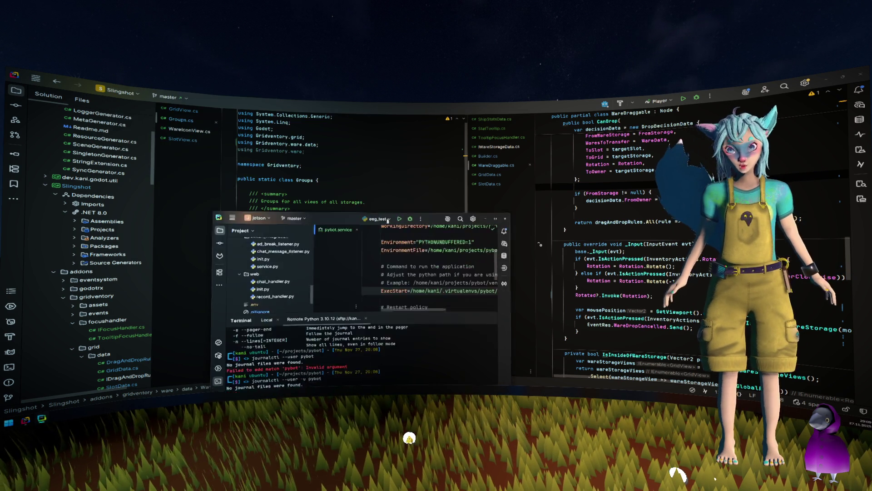
key(super+Up)
scroll(465, 177, up, 2)
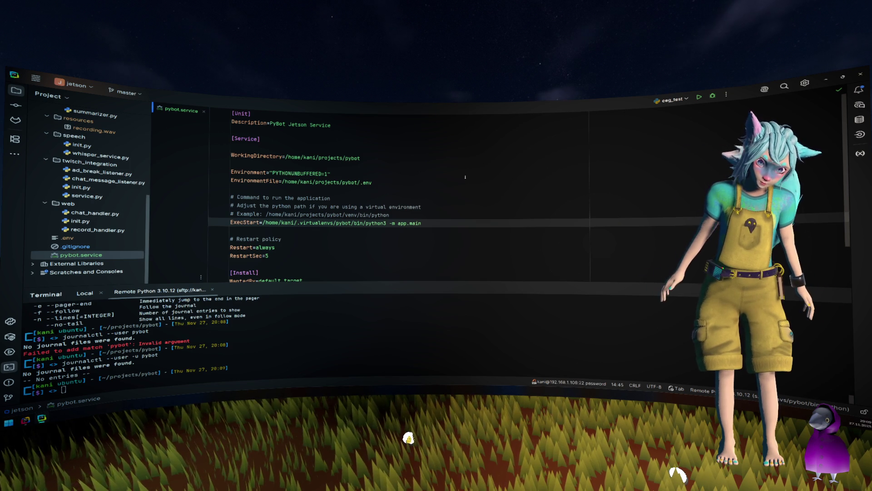
click(465, 175)
scroll(514, 184, down, 2)
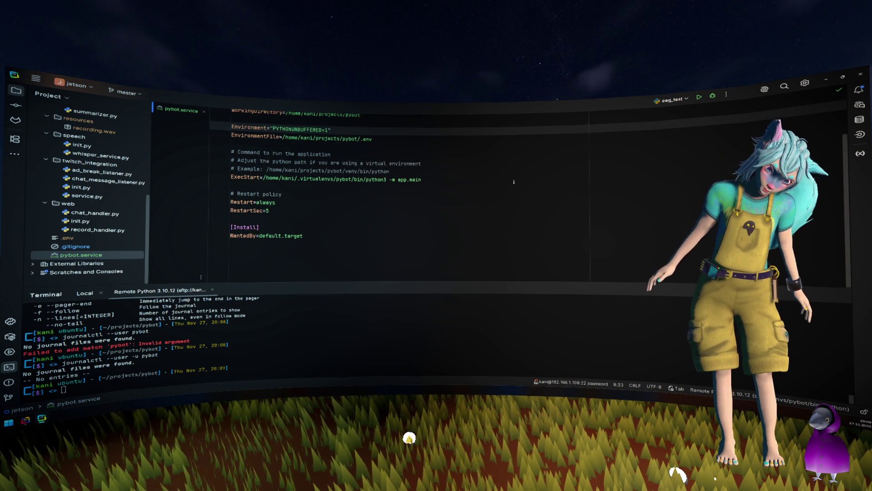
Check the pybot service status and edit 'journalctl --user pybot' to drop --user
key(Up)
key(Return)
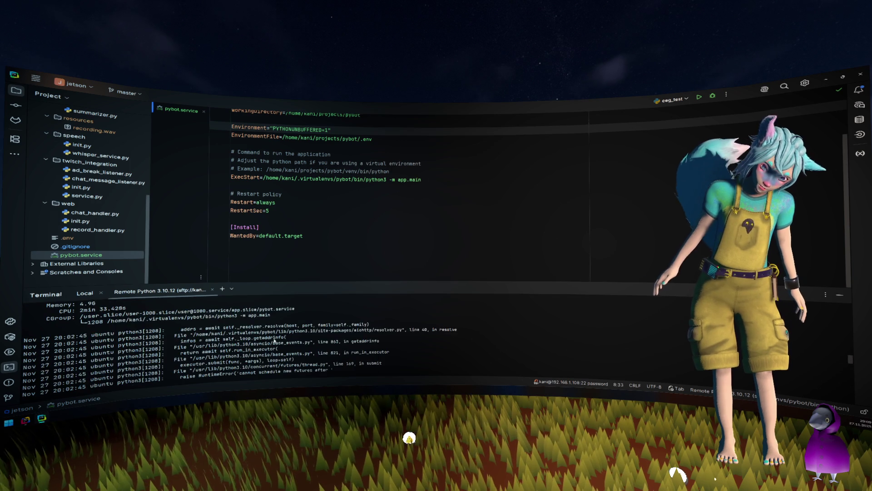
text(journalctl --user pybot)
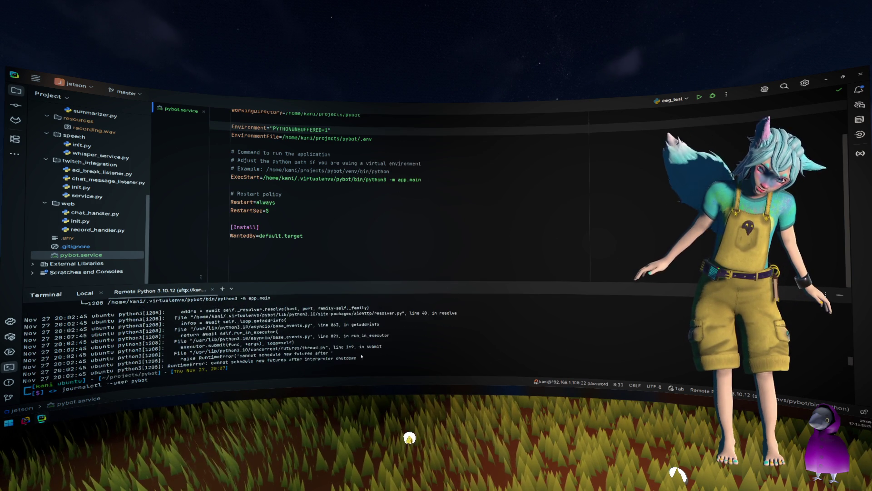
drag(362, 355, 25, 314)
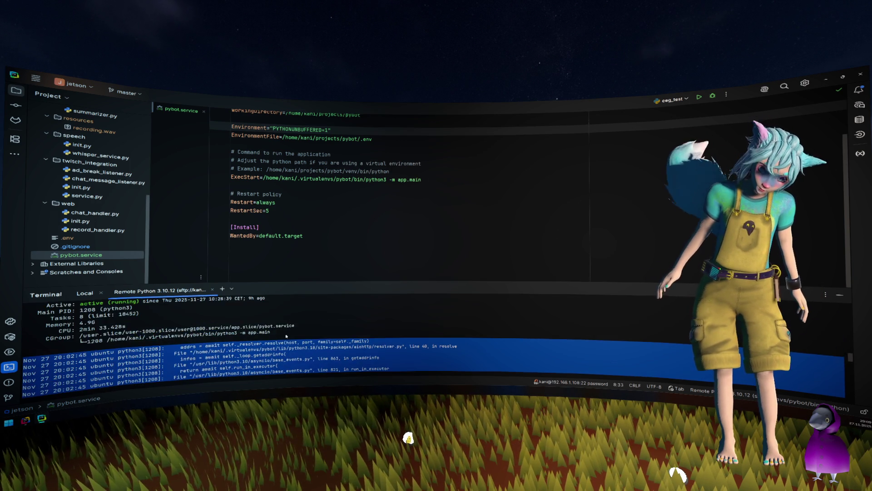
scroll(286, 336, up, 2)
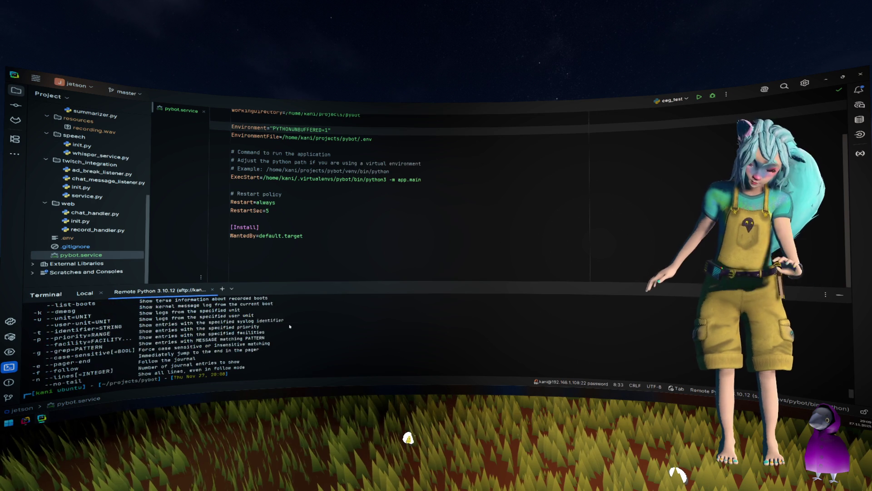
key(Left)
key(Left)
key(Left)
key(BackSpace)
key(BackSpace)
key(BackSpace)
key(End)
Try systemctl 'logs' and then 'log' commands for pybot
key(Up)
key(Up)
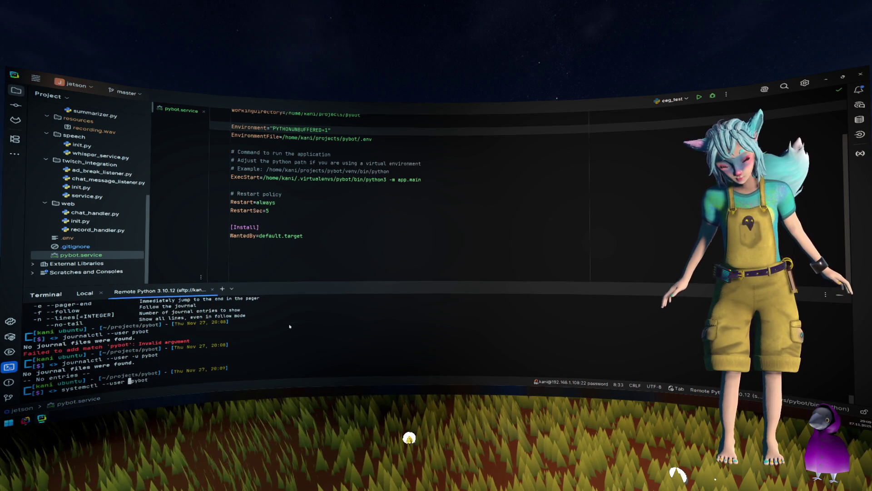
text(s)
key(Return)
key(Up)
key(ctrl+Left)
key(ctrl+Left)
key(ctrl+Left)
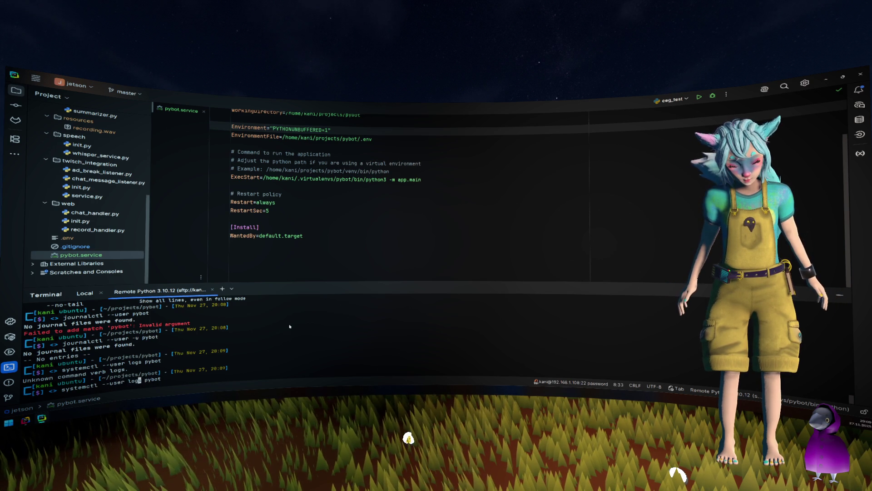
key(ctrl+Right)
key(ctrl+Right)
key(BackSpace)
key(Return)
Show 'systemctl --help' and page through the help text
key(Up)
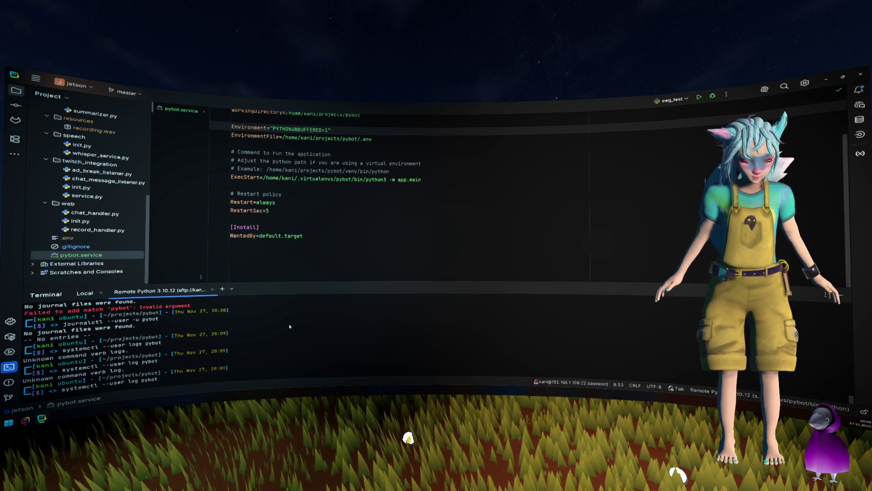
key(BackSpace)
key(BackSpace)
key(BackSpace)
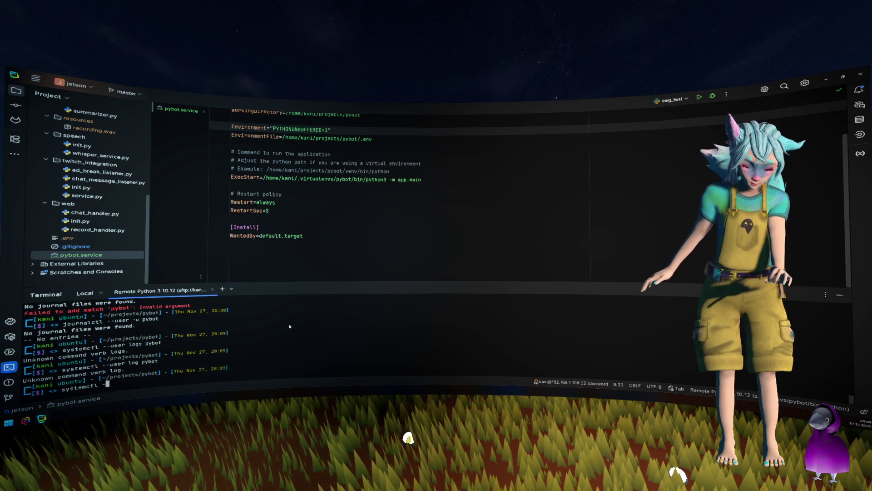
key(Return)
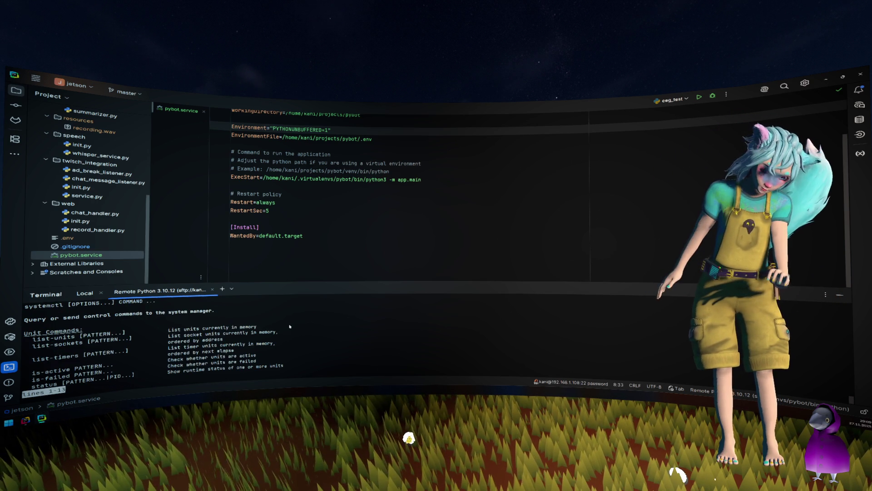
key(Down)
key(Down)
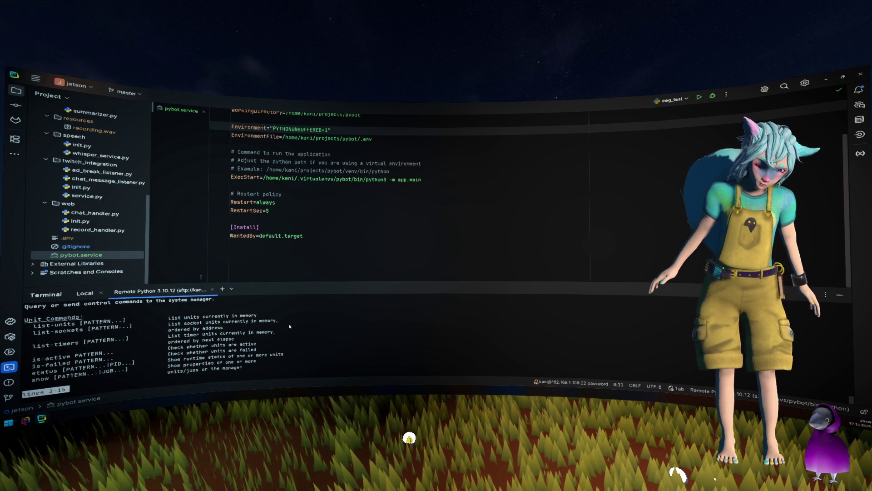
key(Down)
key(Down)
key(Down)
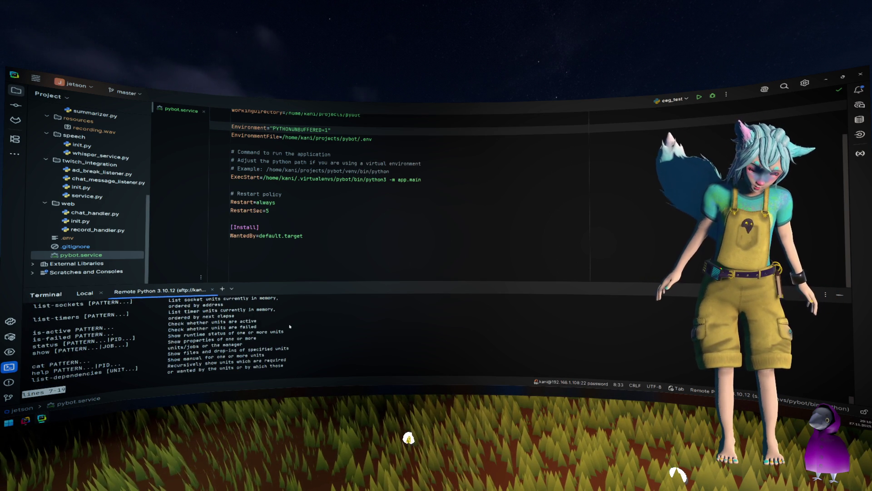
key(Down)
key(Down)
key(Down)
key(Down)
key(Down)
key(Down)
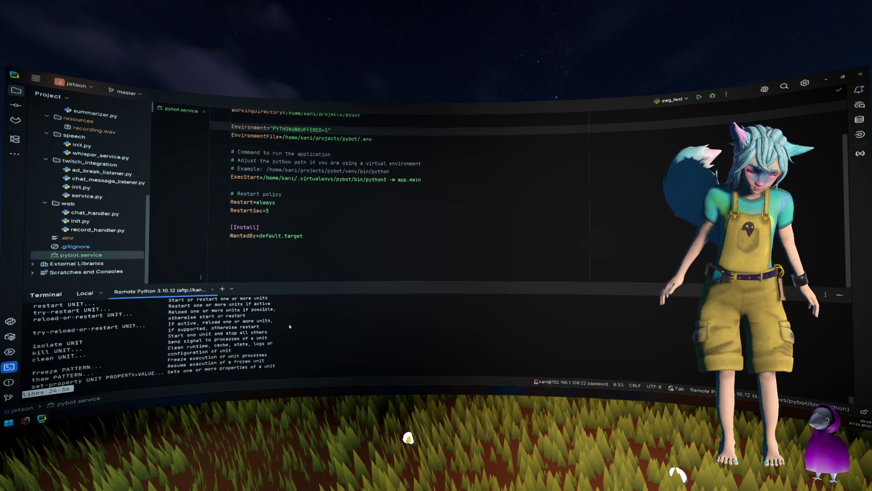
key(Down)
key(Down)
key(Down)
key(Down)
key(Down)
key(Down)
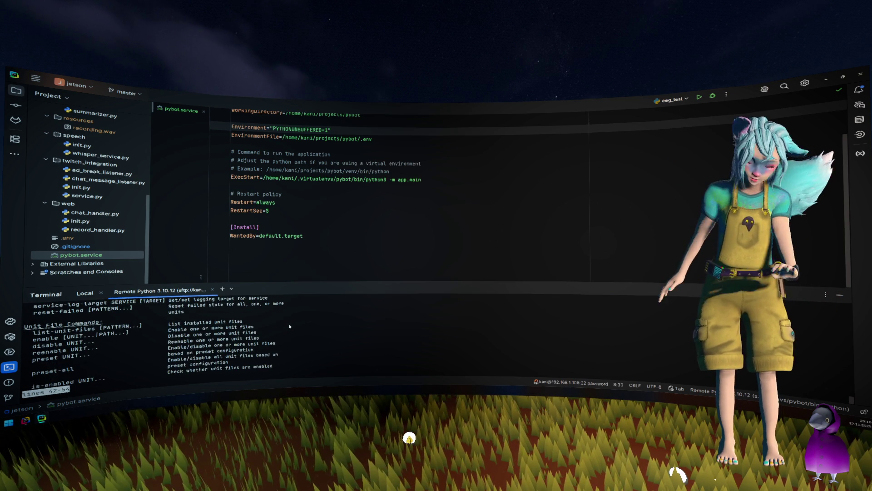
Ask PyCharm's AI Assistant 'How to get logs for this service?'
key(q)
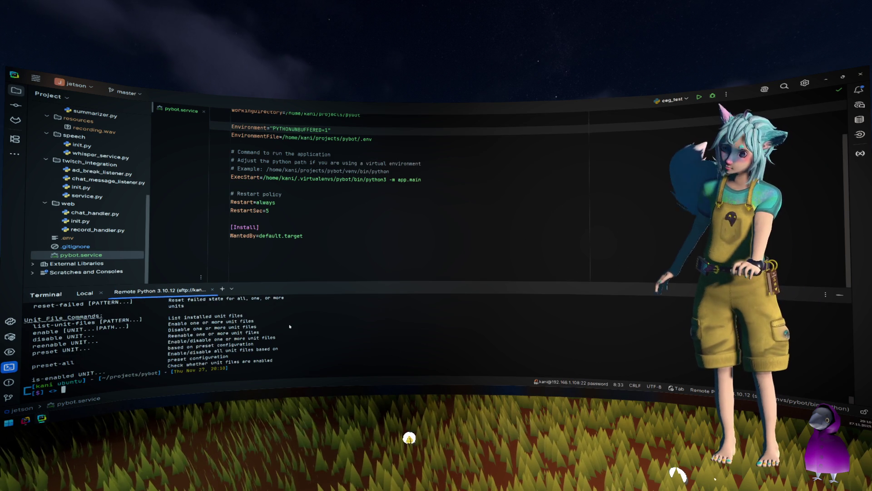
click(491, 219)
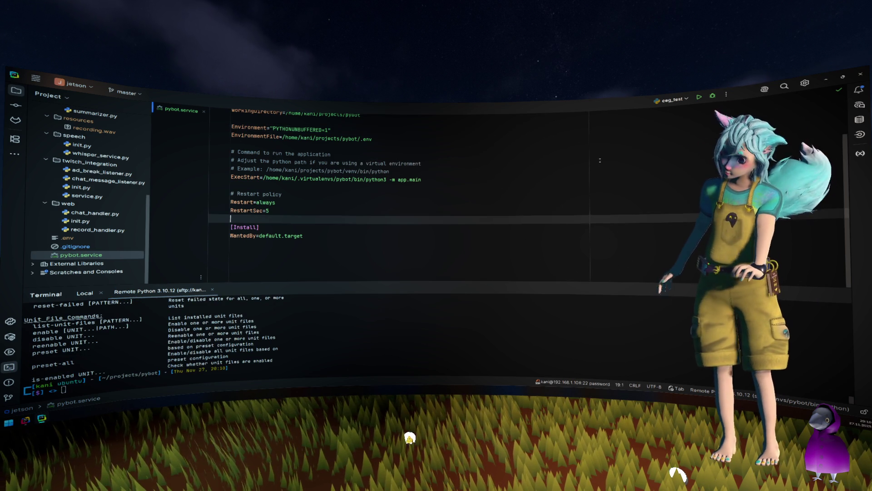
click(859, 104)
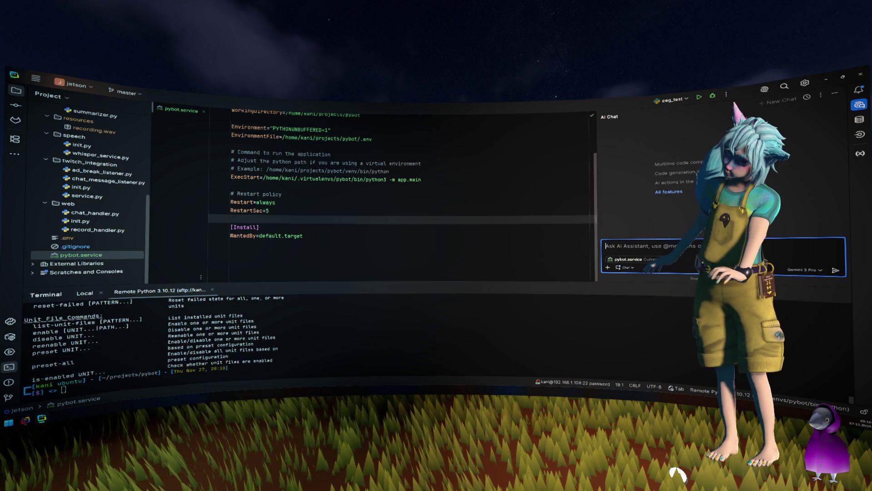
text(How to get logs for this sevice)
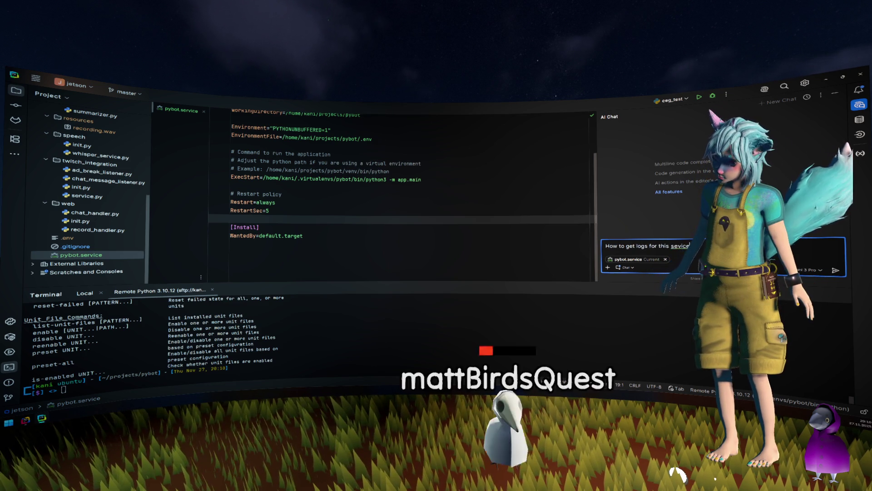
key(Return)
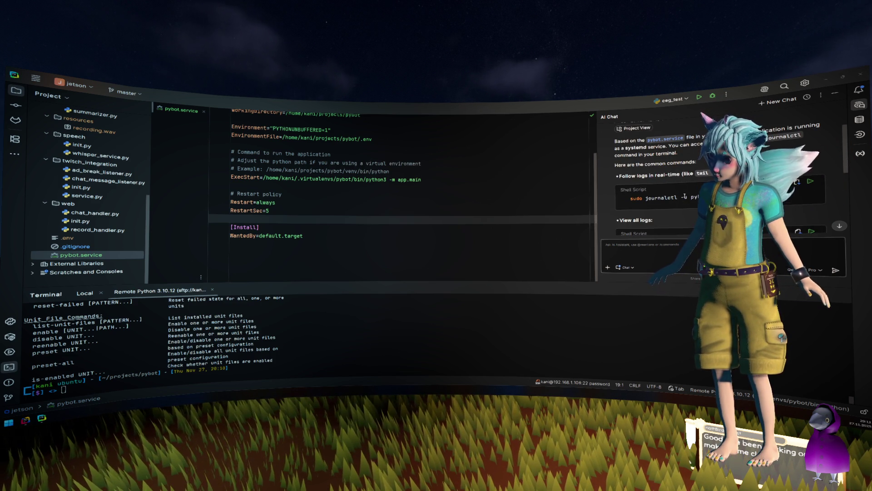
Copy the AI's view-all-logs journalctl command and run it in the terminal
triple_click(658, 198)
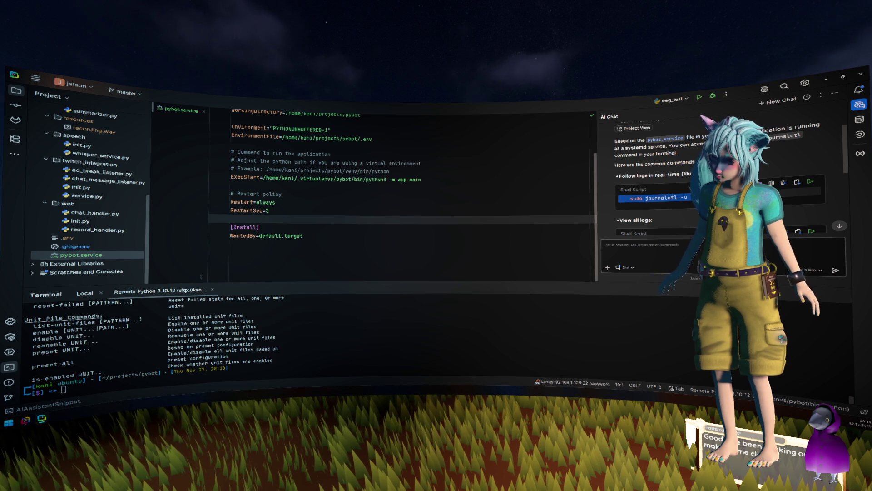
triple_click(678, 191)
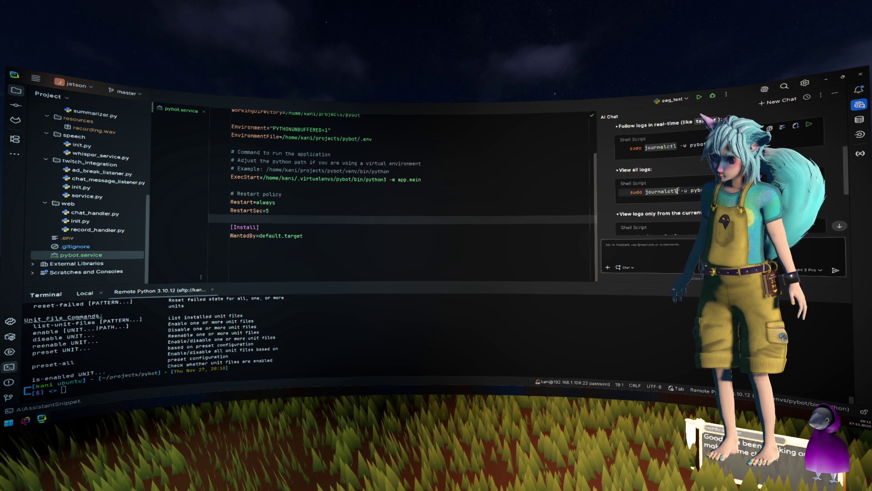
key(ctrl+c)
click(517, 367)
key(ctrl+v)
key(Return)
scroll(661, 196, down, 3)
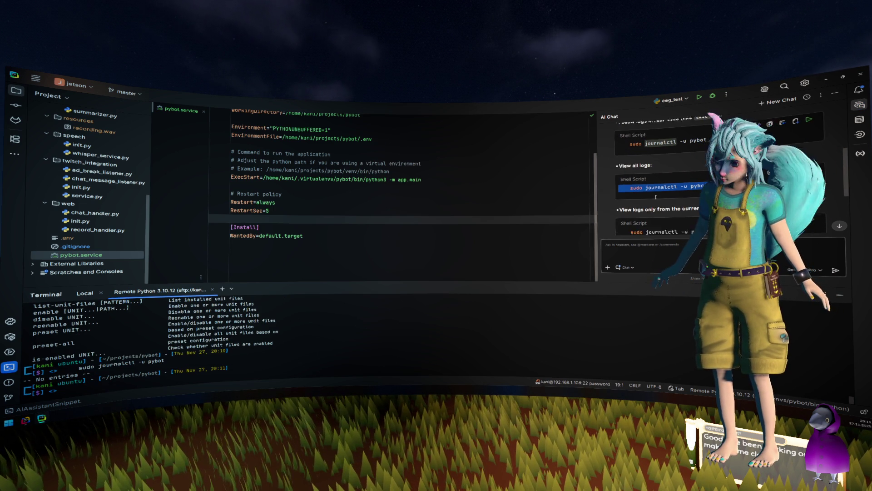
scroll(661, 196, down, 1)
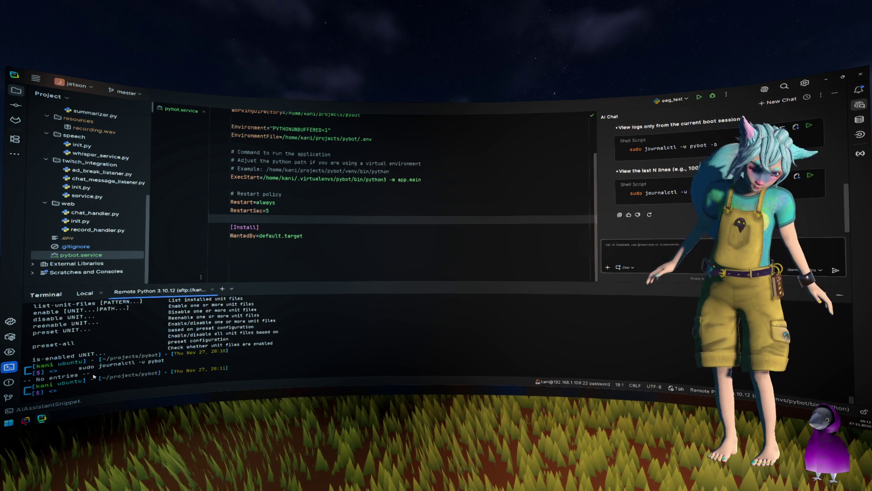
Tell the AI Assistant the log shows '-- No entries --' and send it
triple_click(109, 374)
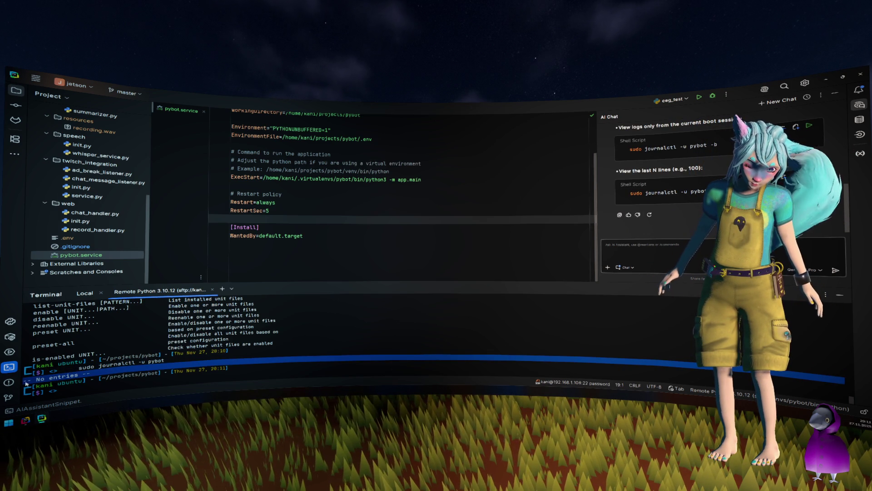
click(674, 256)
text(w)
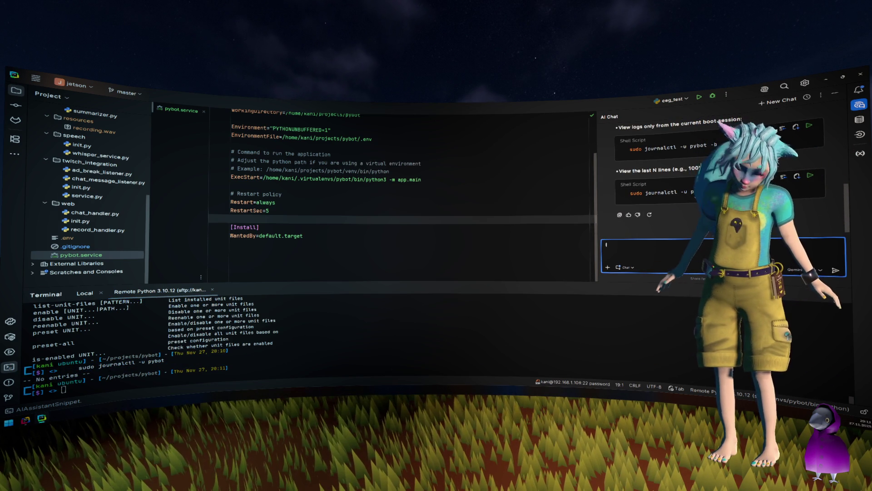
text( -- No entries --)
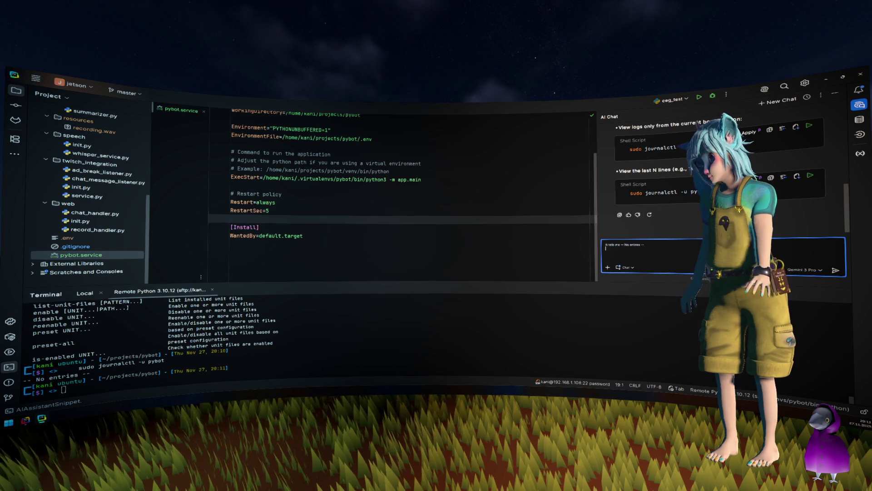
key(Return)
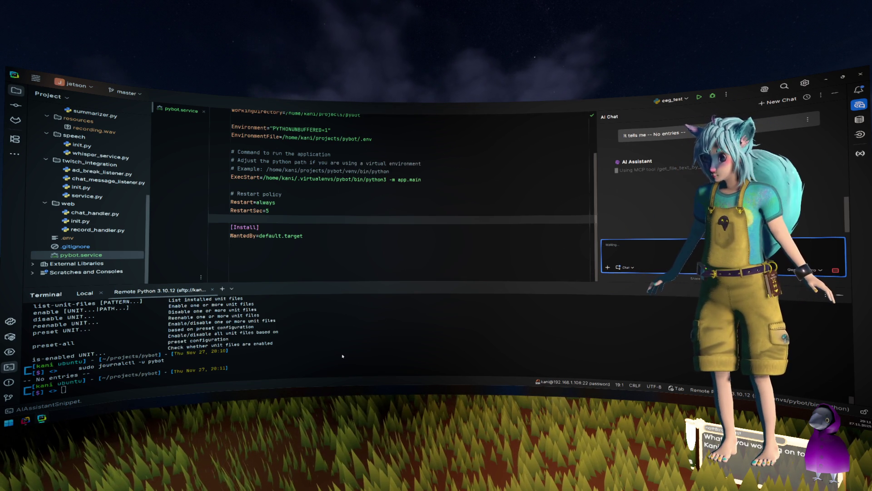
key(alt+Tab)
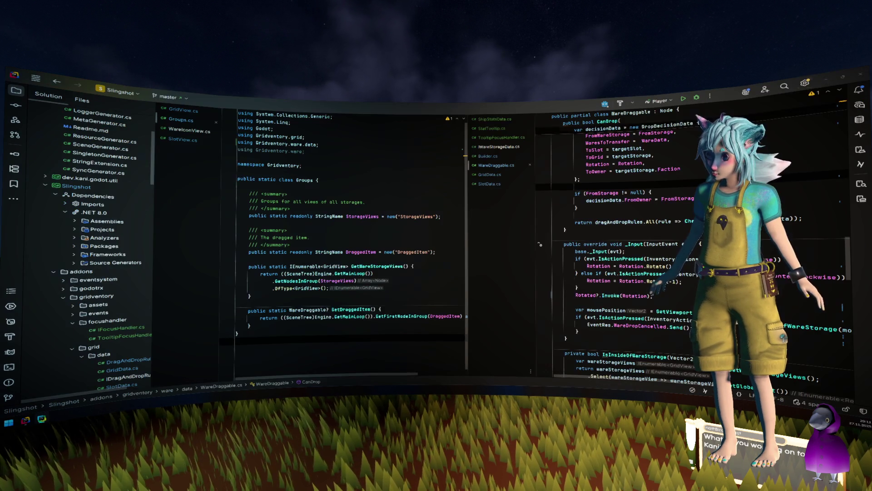
Move to the closing brace of Groups.cs in Rider, then switch to the Godot editor
key(Down)
key(Down)
key(Down)
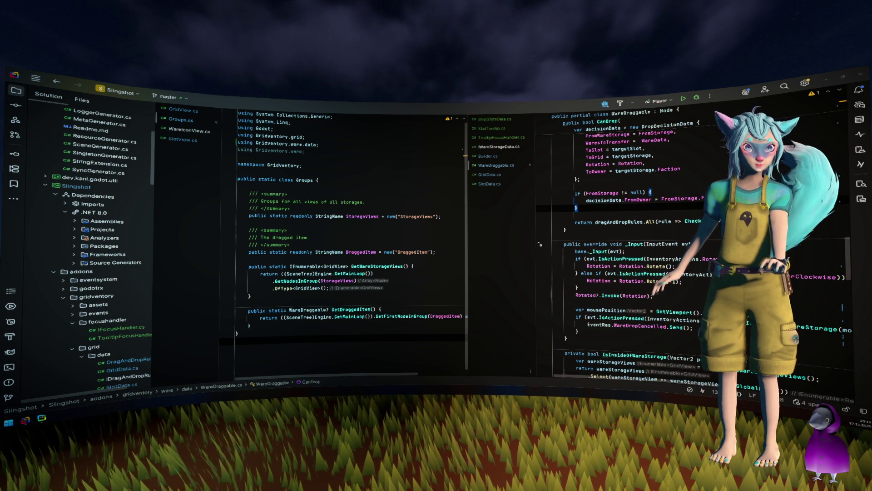
key(alt+Tab)
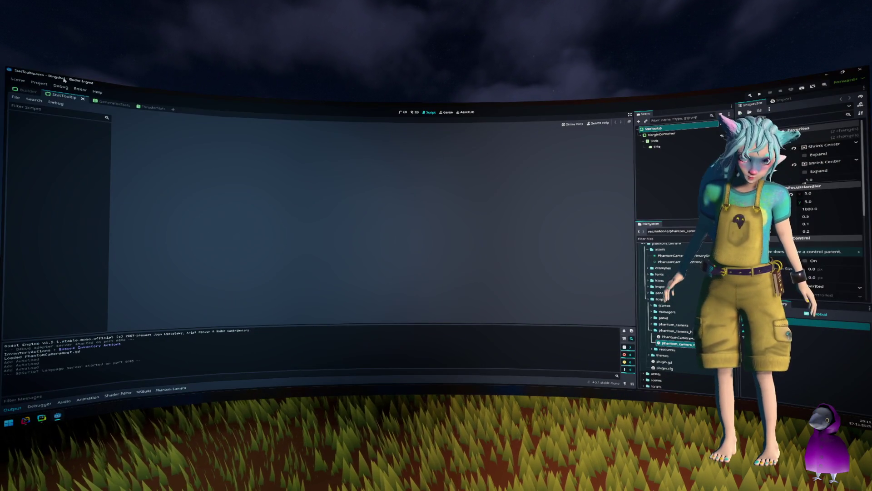
Set Custom Display Scale to 1.3 in Editor Settings, restart, and run the Slingshot project
click(82, 90)
click(89, 99)
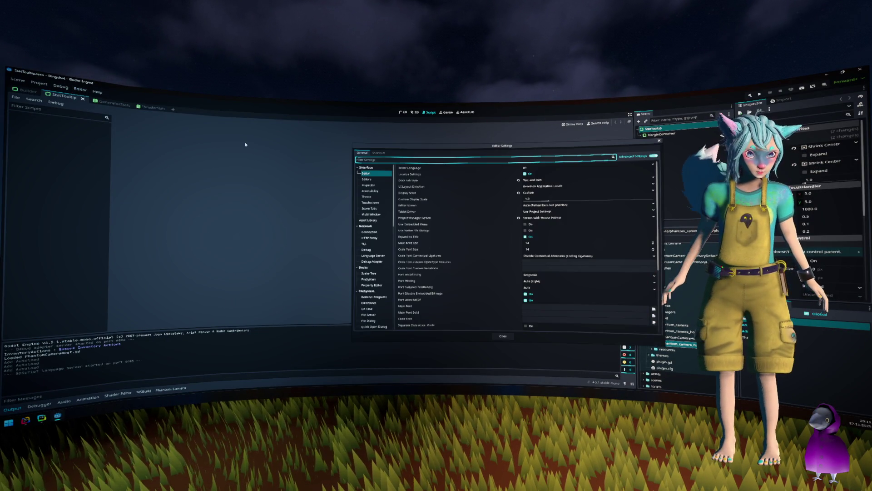
click(531, 200)
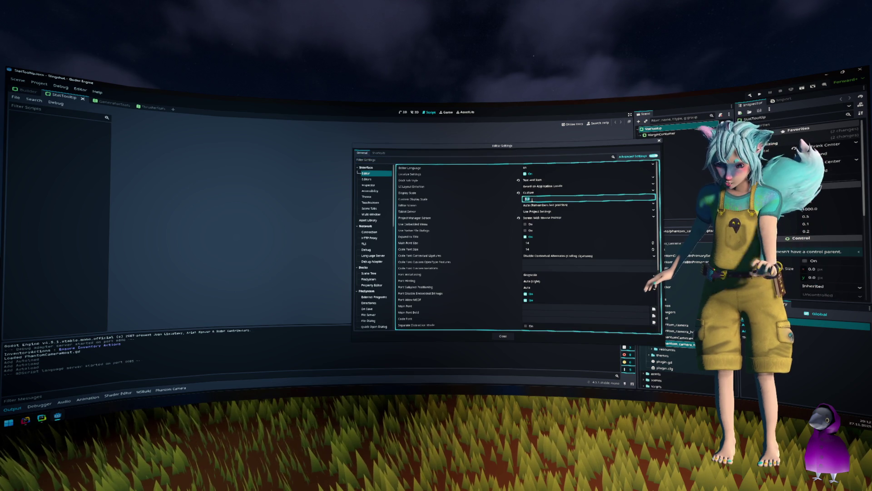
text(3)
key(Return)
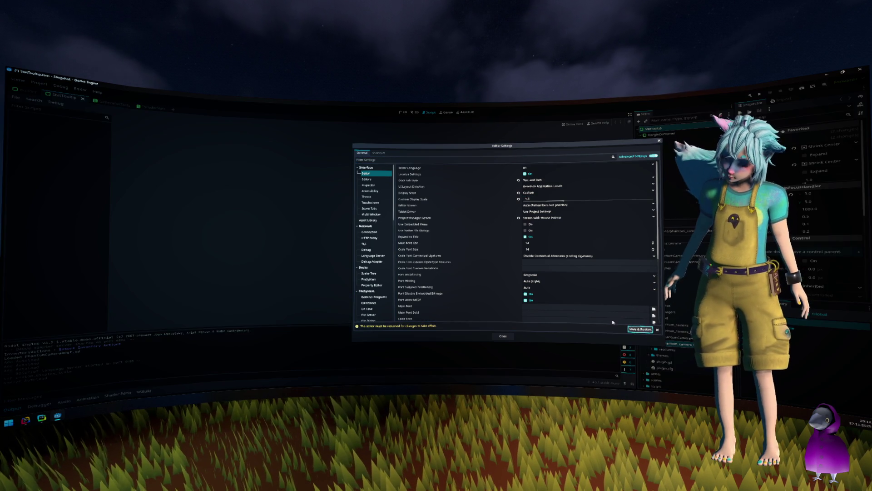
click(640, 329)
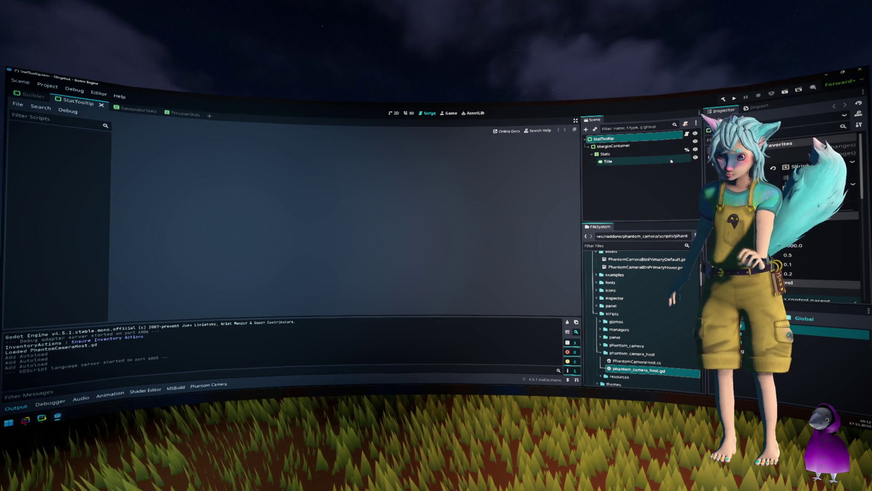
key(F5)
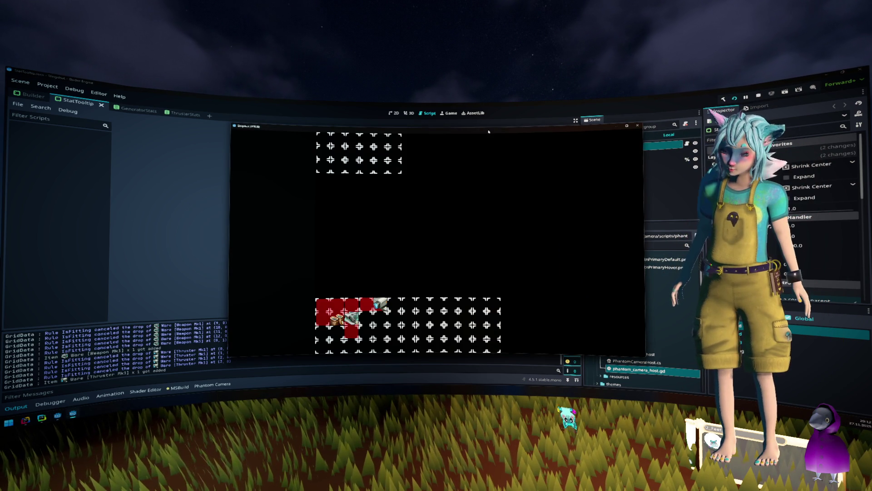
Move the thruster and blue items between the Slingshot inventory grids, then stop the game
drag(487, 130, 523, 150)
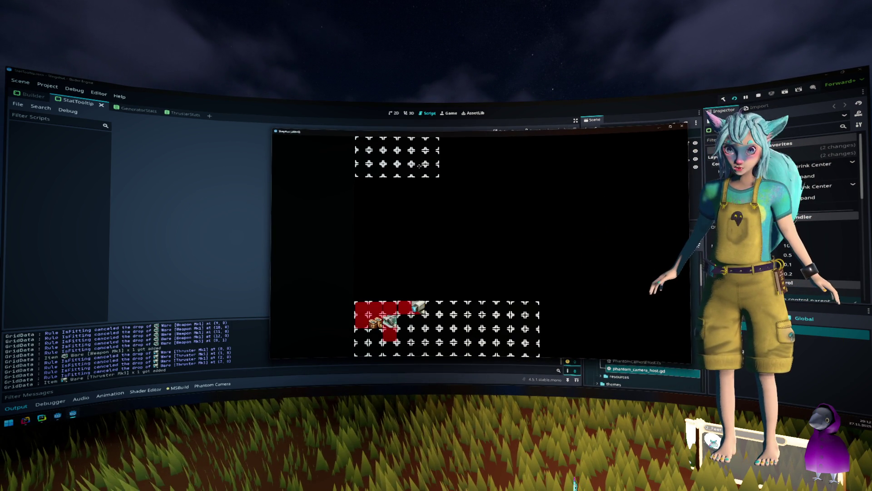
click(414, 307)
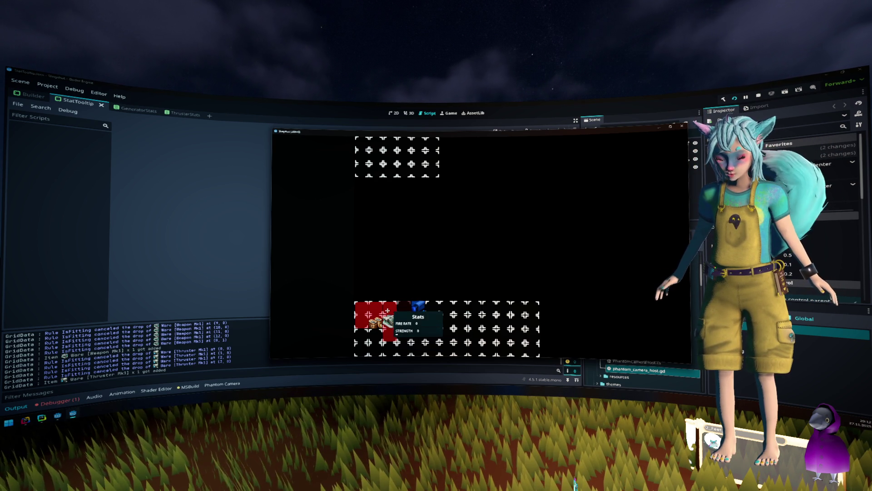
mouse_move(364, 306)
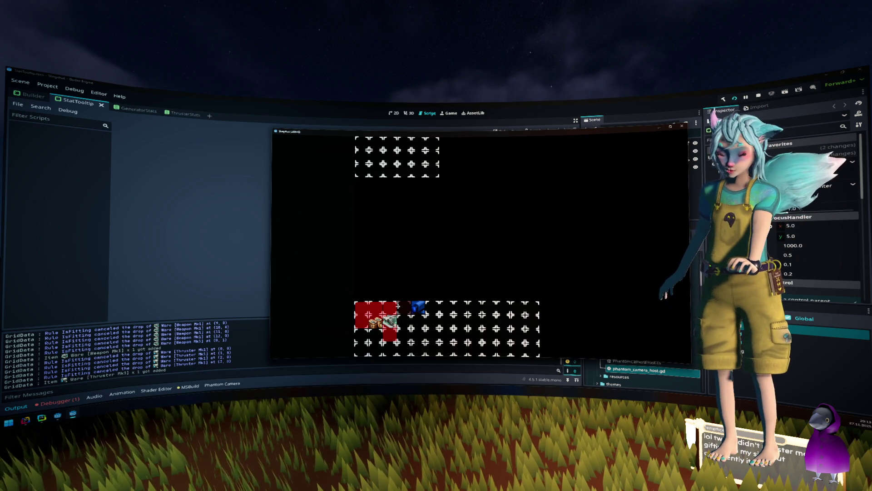
drag(418, 308, 391, 323)
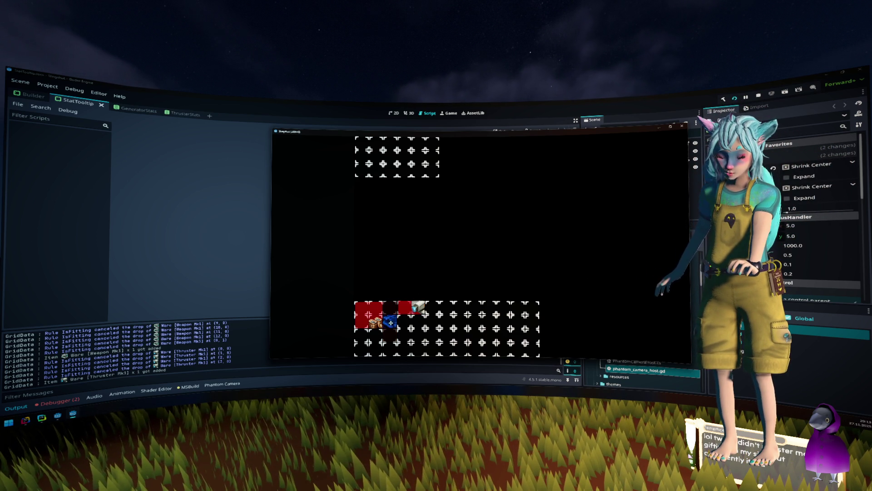
click(392, 169)
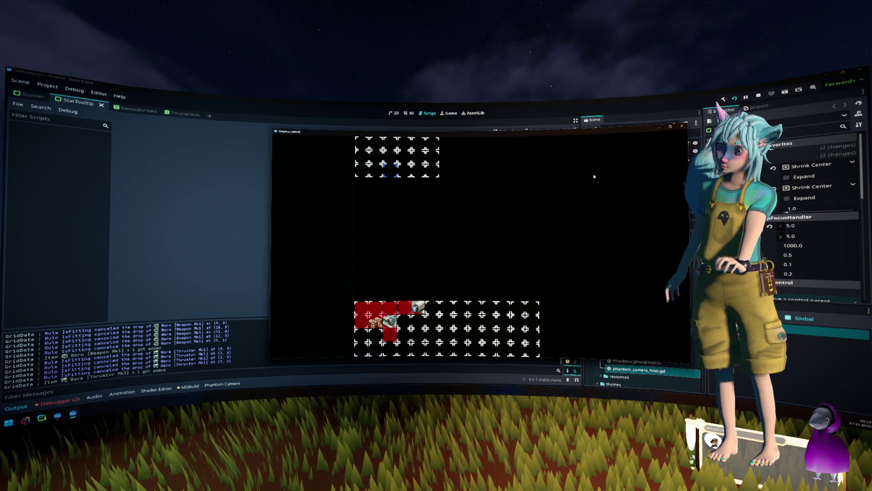
key(F8)
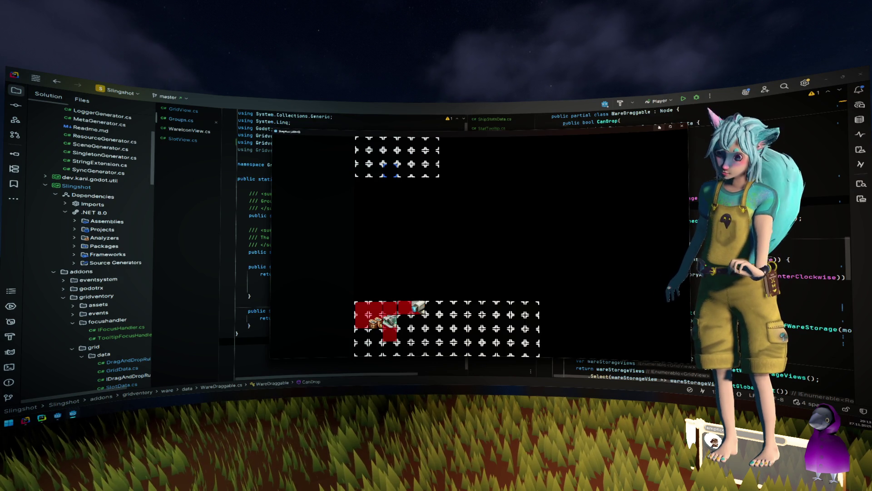
Close the game window and review the return line and end of GetWareStorageViews in Groups.cs
click(660, 128)
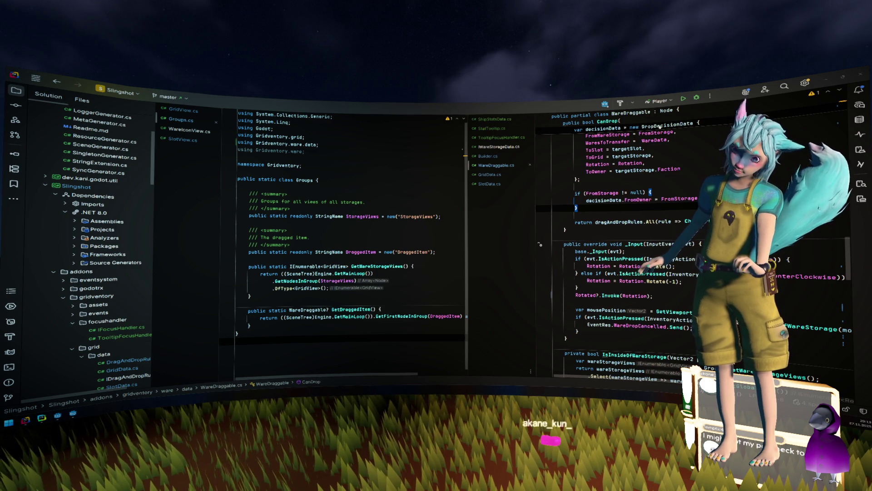
click(437, 272)
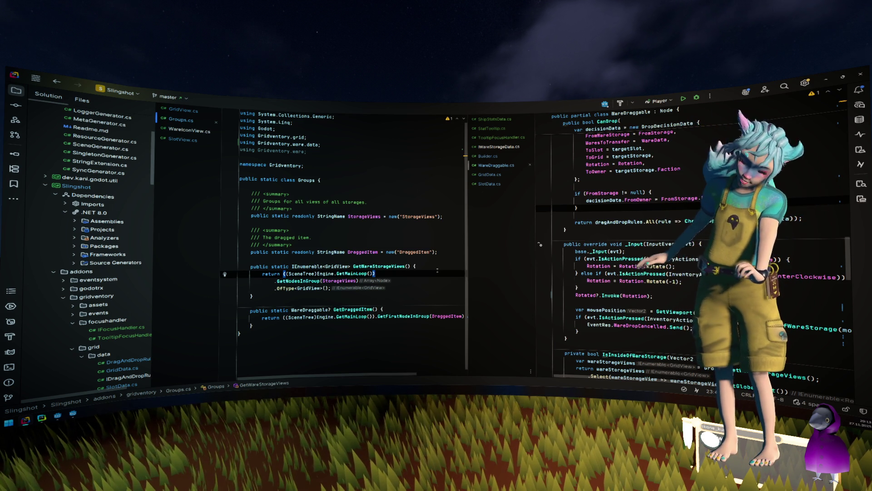
click(252, 296)
scroll(364, 291, down, 1)
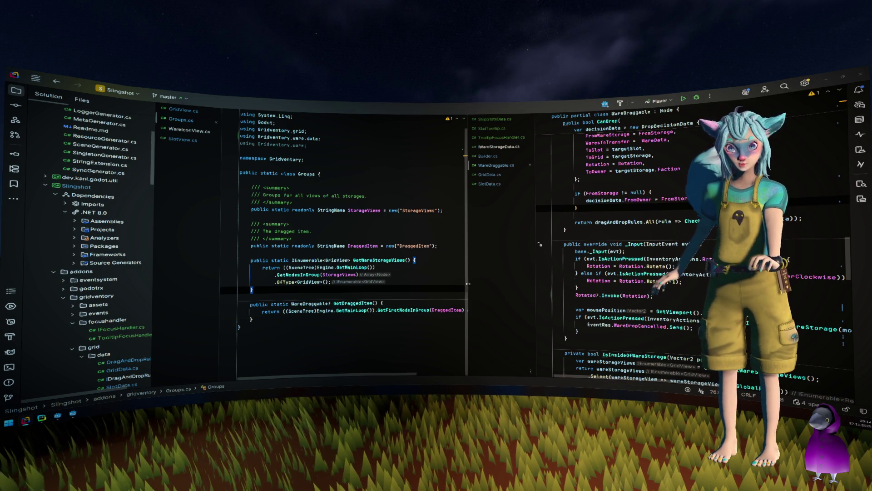
key(alt+Tab)
key(alt+Tab)
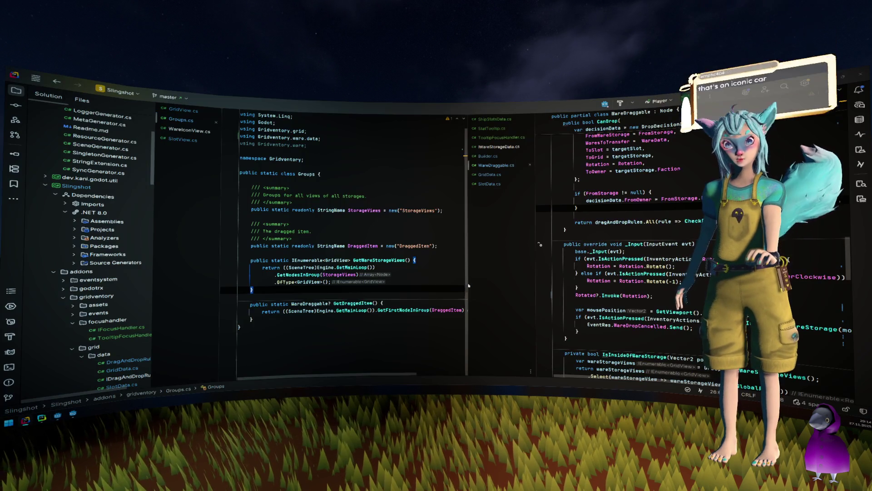
key(alt+Tab)
Read the AI chat's 'journalctl -u pybot' suggestion and the terminal output reporting no entries
click(344, 258)
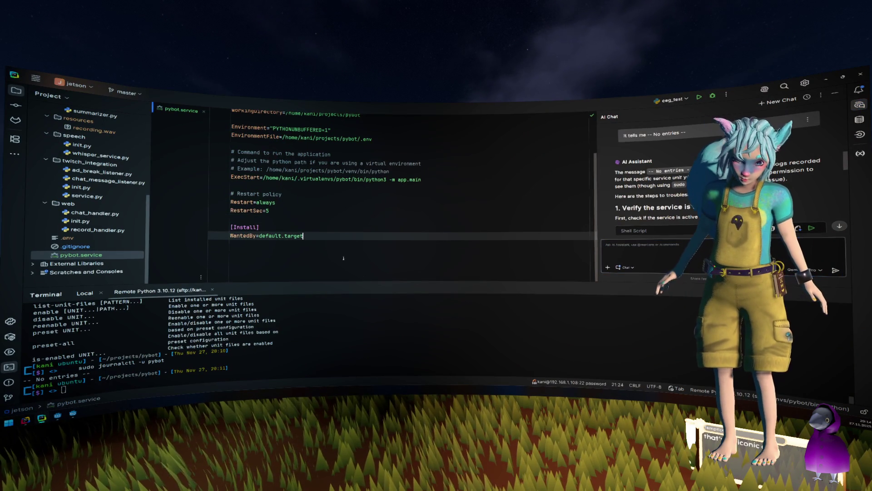
scroll(676, 154, down, 5)
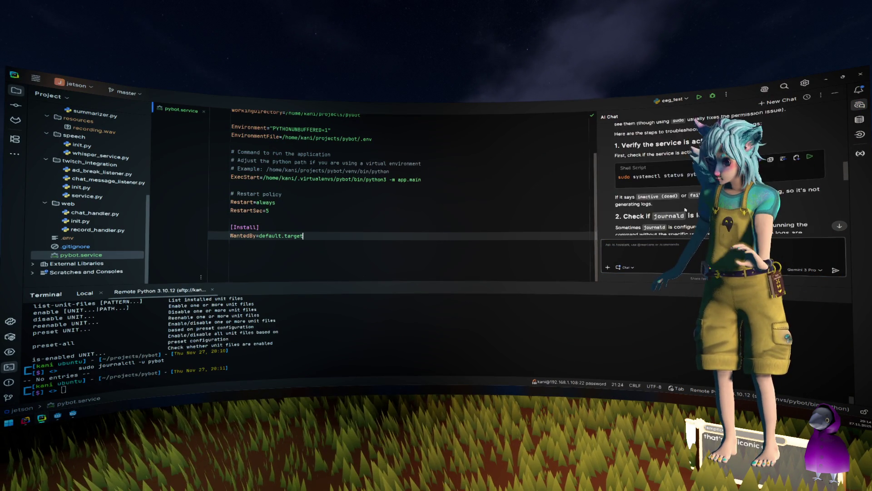
scroll(676, 155, down, 3)
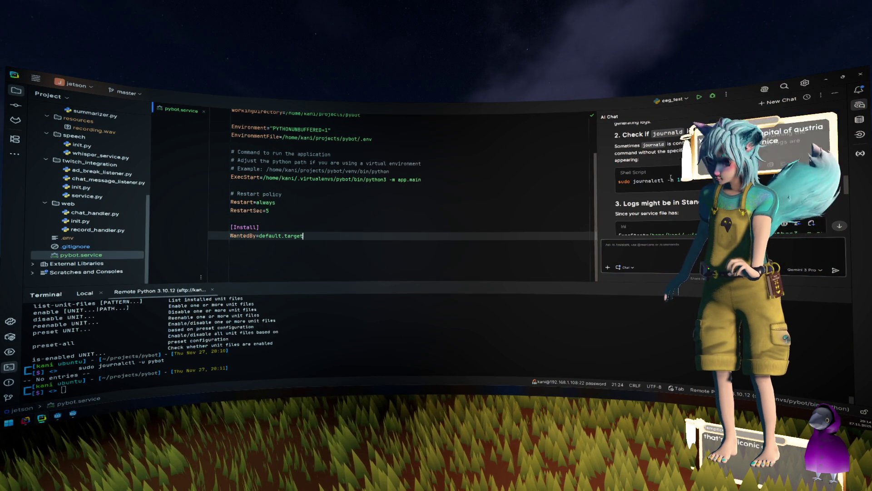
double_click(669, 181)
scroll(666, 182, down, 2)
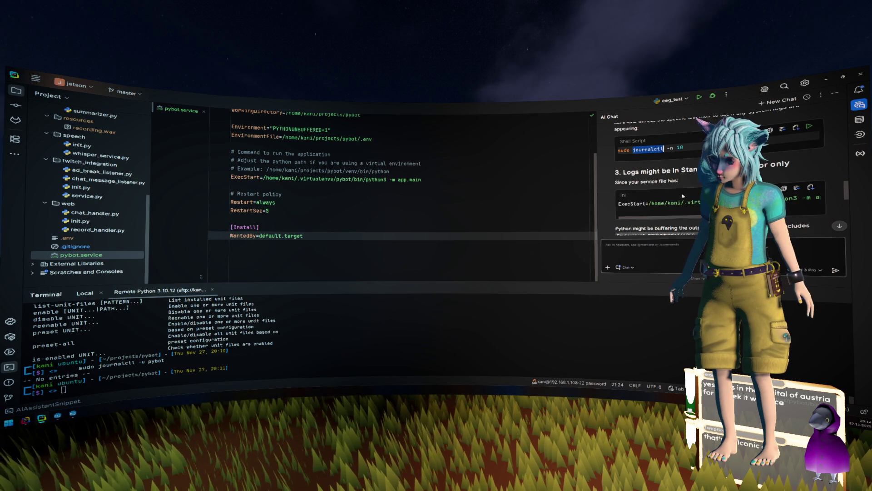
scroll(673, 200, right, 3)
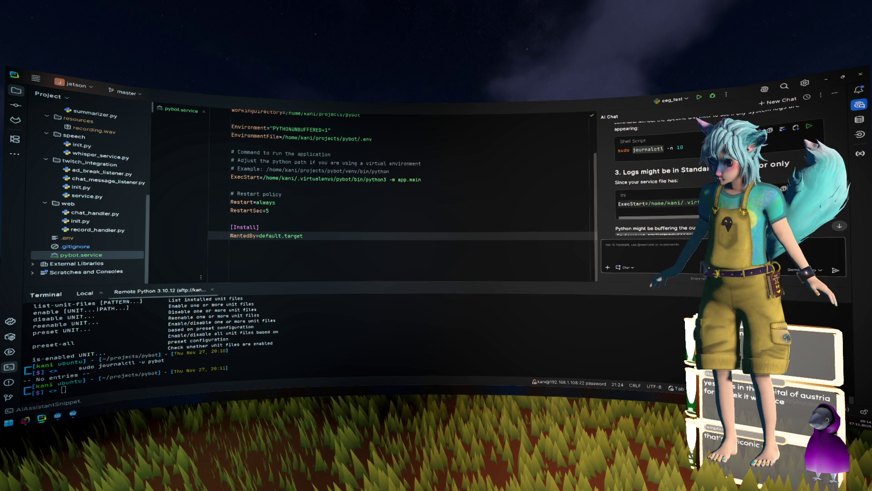
scroll(659, 200, left, 3)
scroll(659, 200, down, 1)
scroll(649, 175, down, 3)
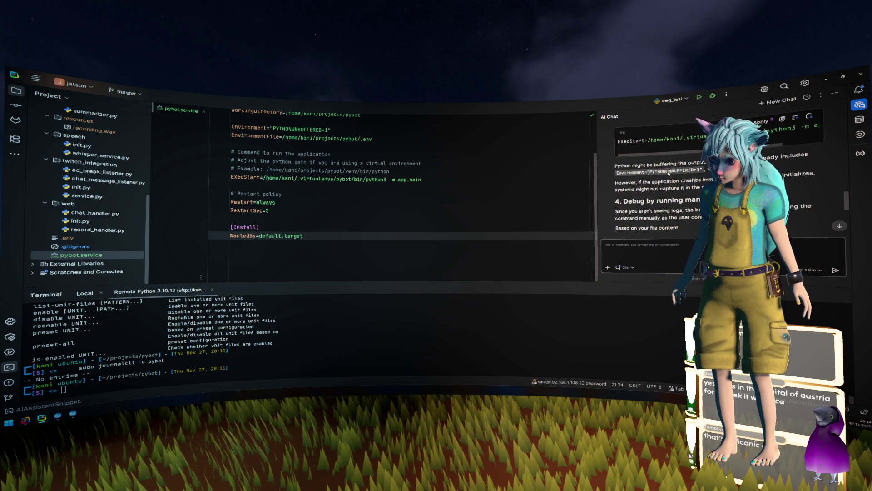
scroll(675, 173, down, 2)
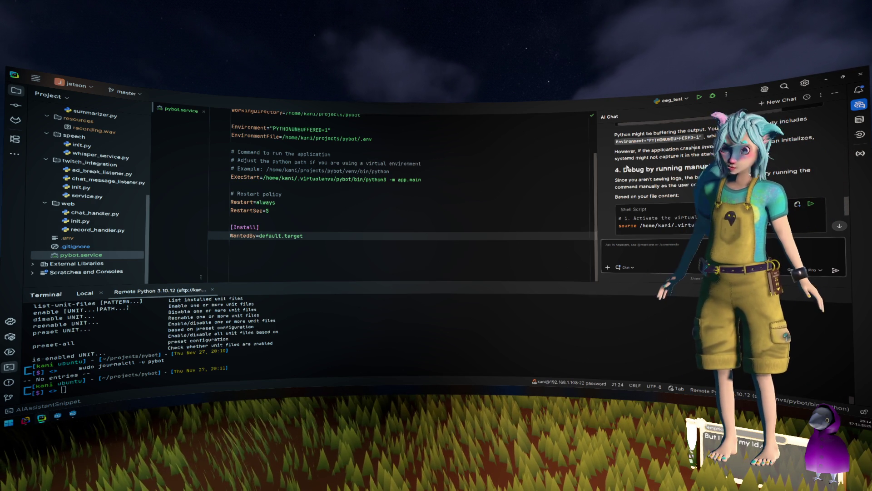
scroll(493, 348, up, 10)
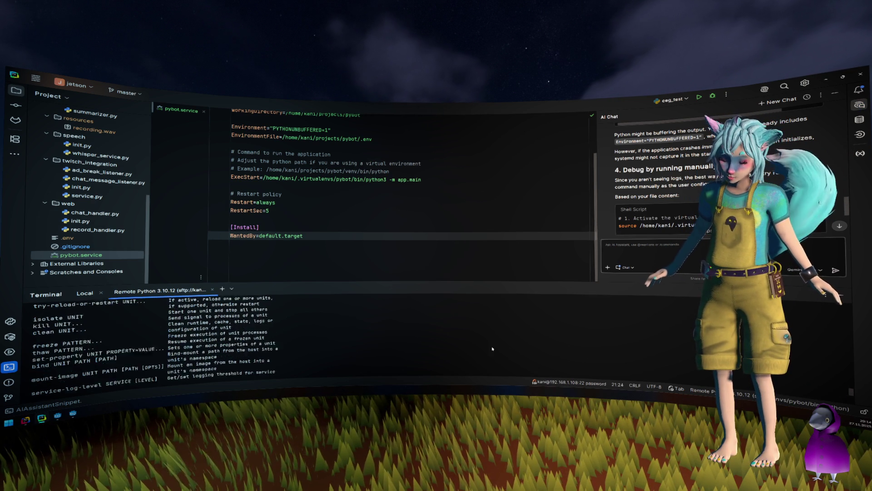
scroll(493, 349, up, 3)
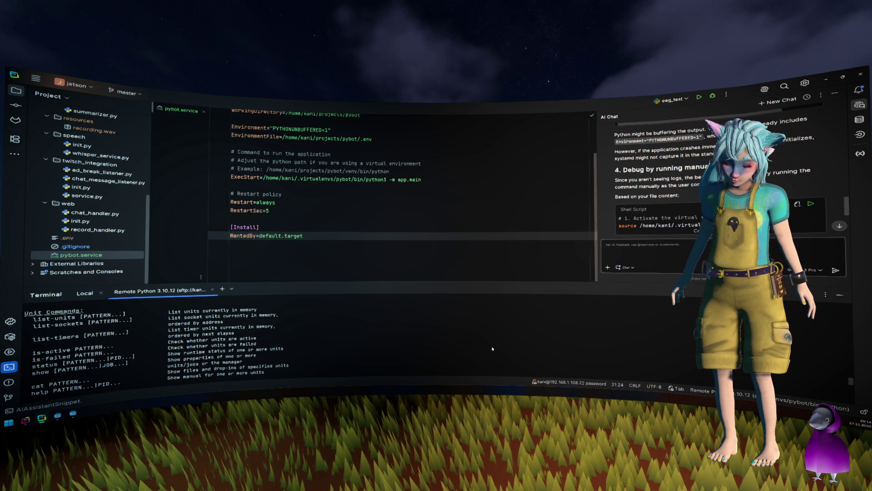
scroll(493, 349, down, 13)
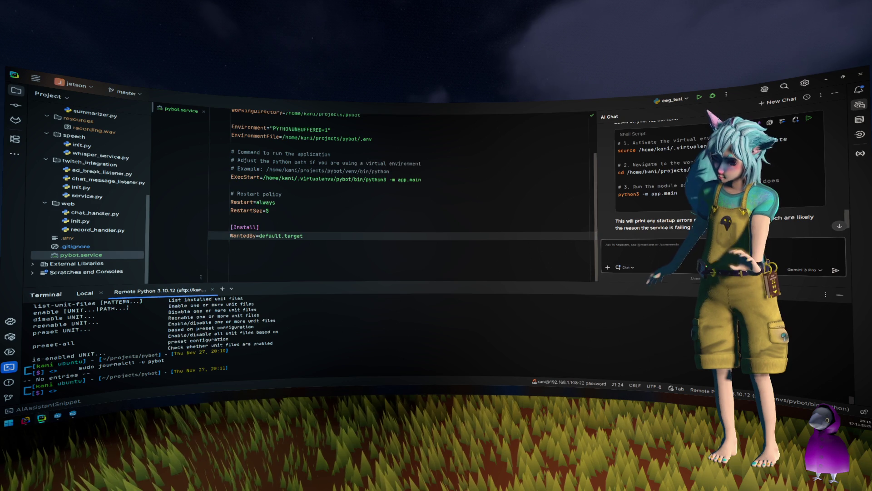
scroll(718, 182, up, 2)
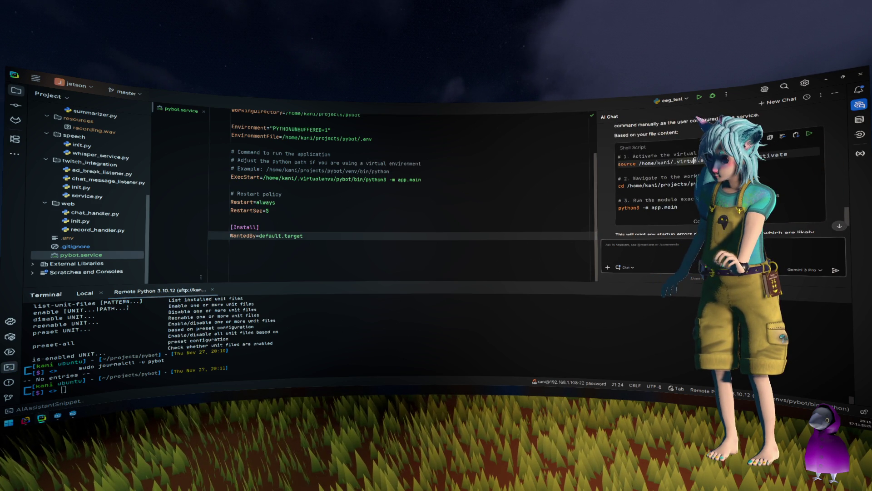
scroll(659, 173, up, 2)
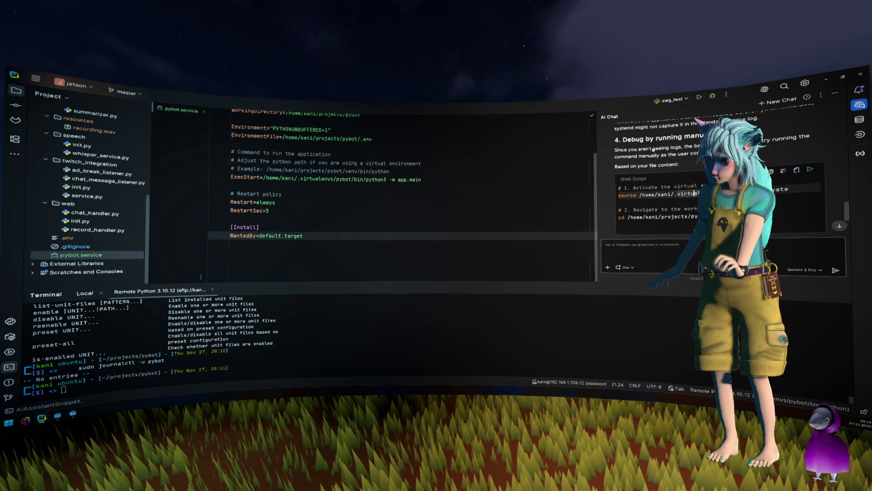
scroll(659, 173, up, 2)
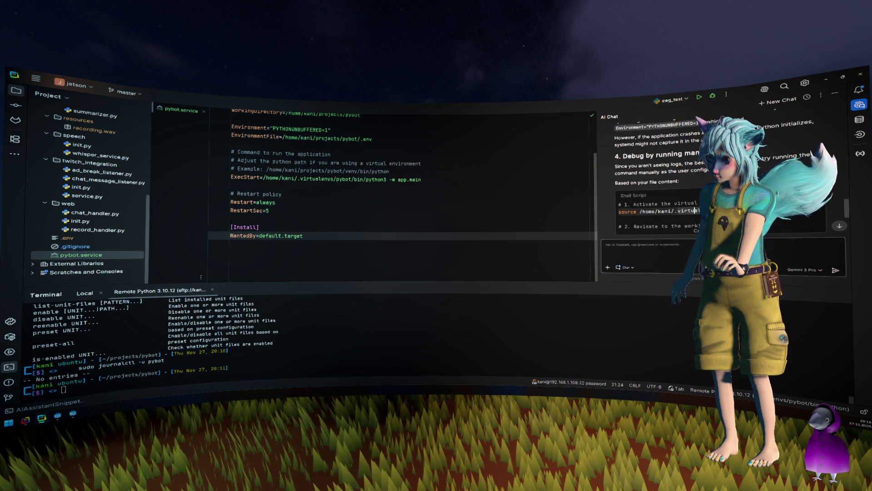
click(377, 346)
Run 'sudo systemctl stop pybot', then retry it with the --user option
key(Up)
key(BackSpace)
key(BackSpace)
key(BackSpace)
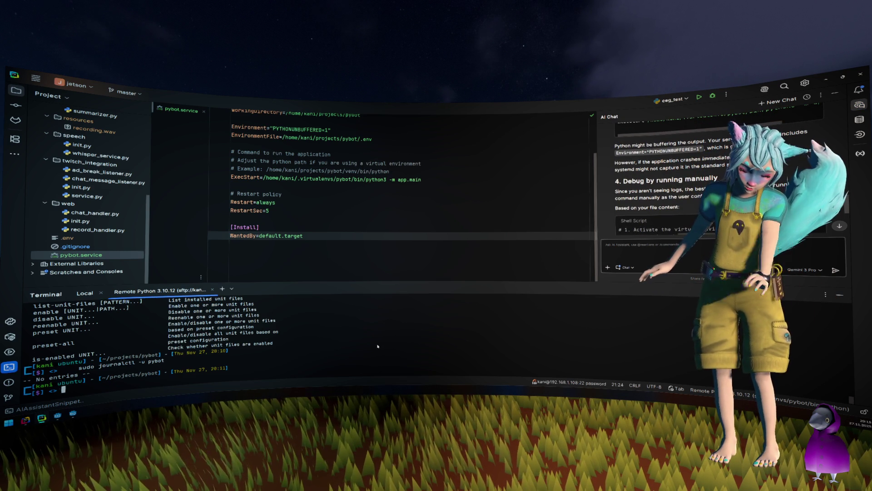
text(systemctl stop pyb)
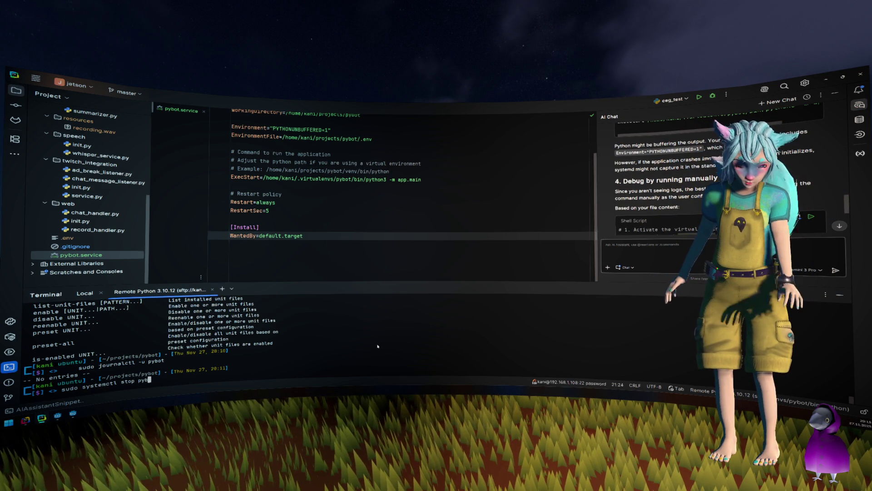
text(t)
key(Return)
key(Up)
key(ctrl+Left)
key(ctrl+Left)
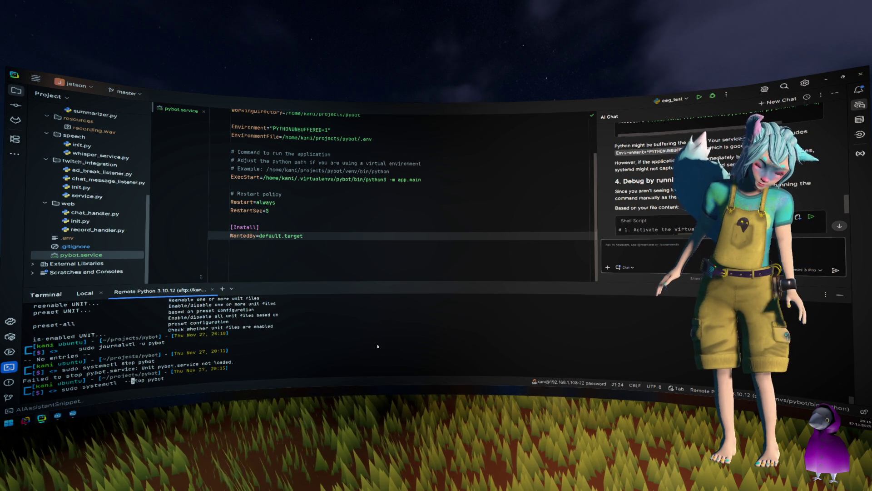
key(Return)
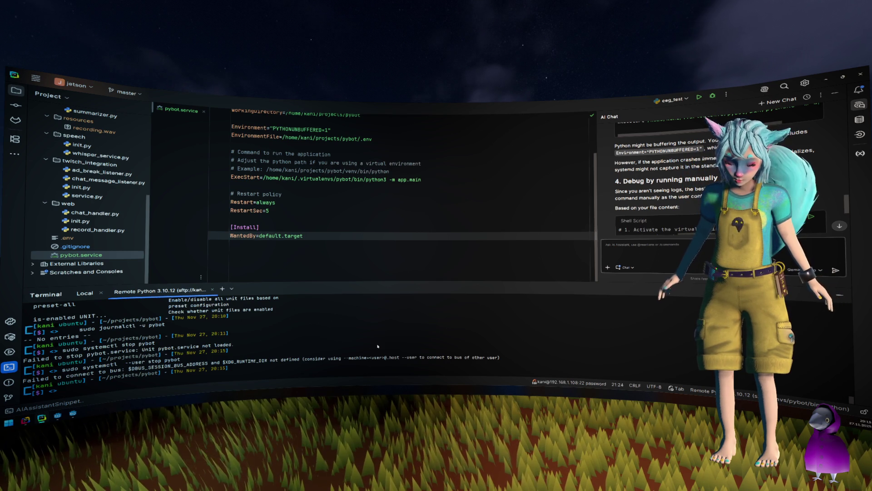
Rerun the pybot stop without sudo, entering the password, then again as a user service
key(Up)
key(Home)
key(Delete)
key(Delete)
key(Delete)
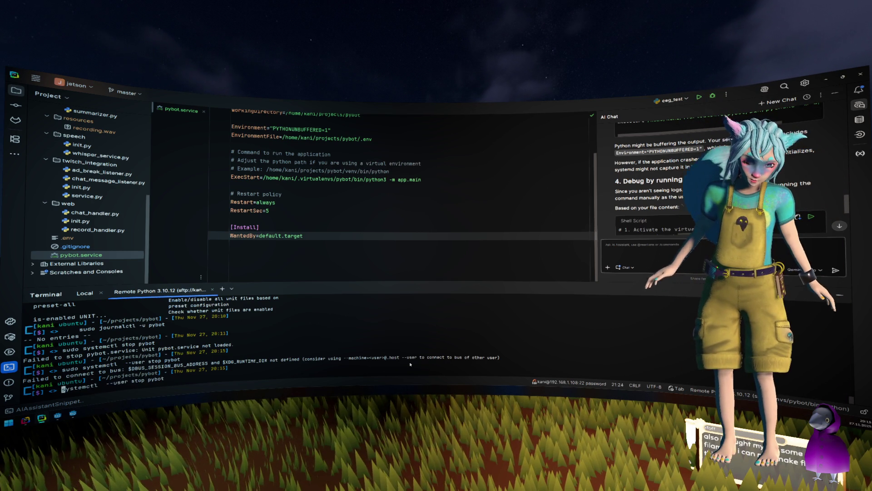
key(ctrl+Right)
key(ctrl+Right)
key(Right)
key(BackSpace)
key(BackSpace)
key(BackSpace)
key(Return)
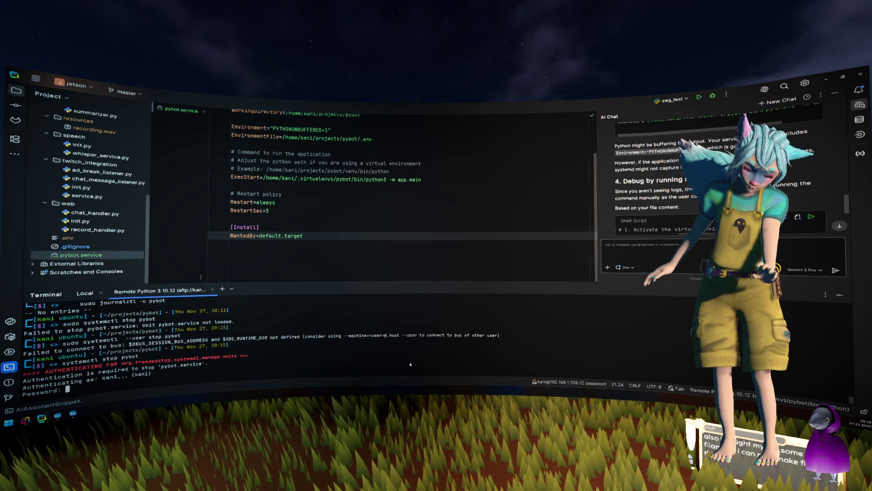
key(Return)
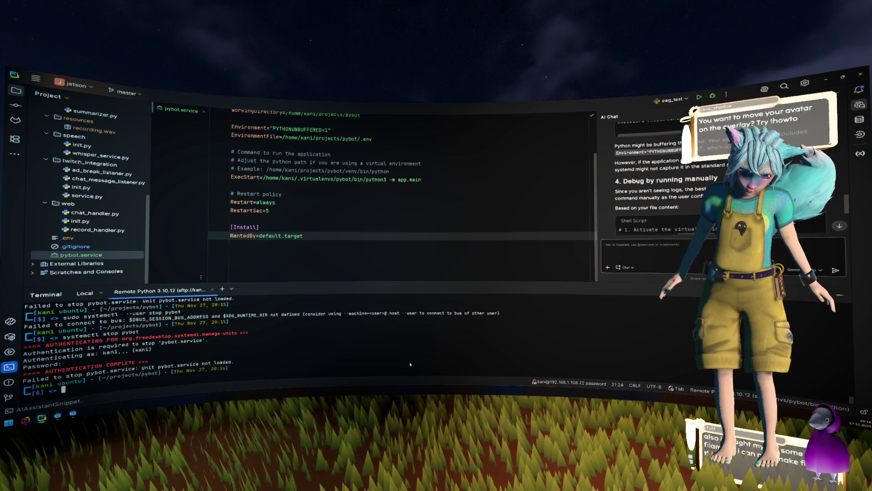
key(Up)
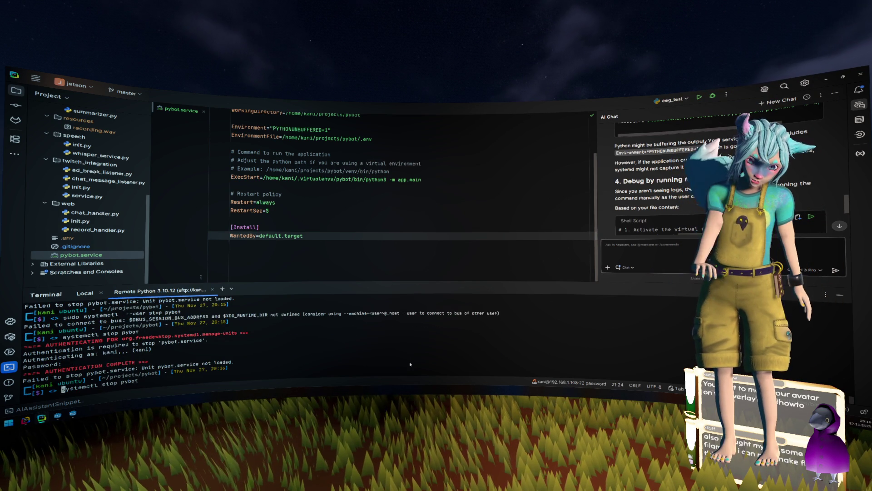
text(ser)
key(Return)
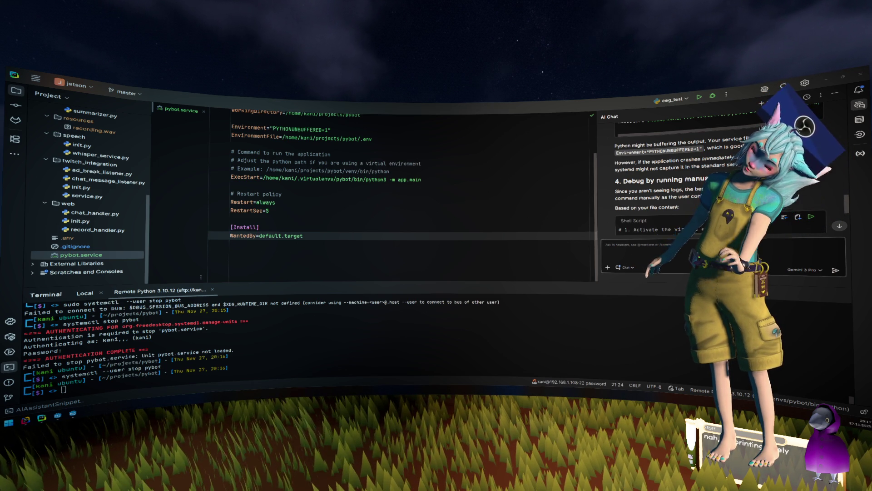
click(345, 219)
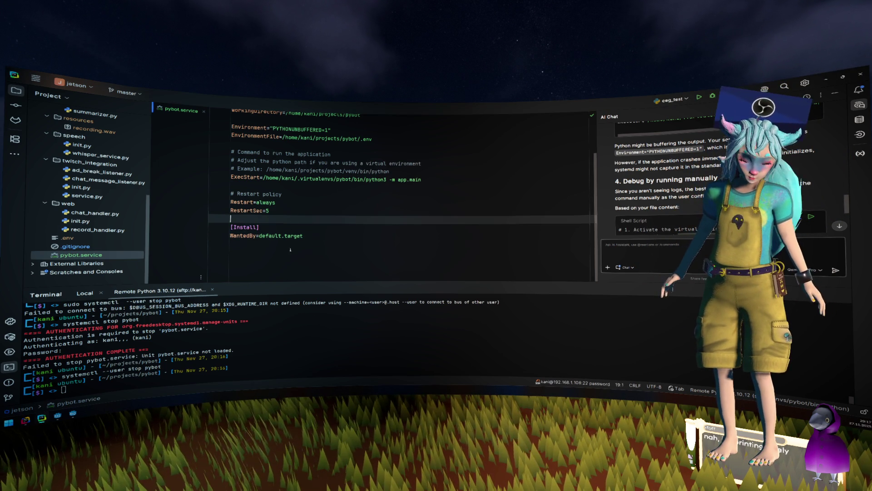
Select app.main as the run configuration
click(285, 331)
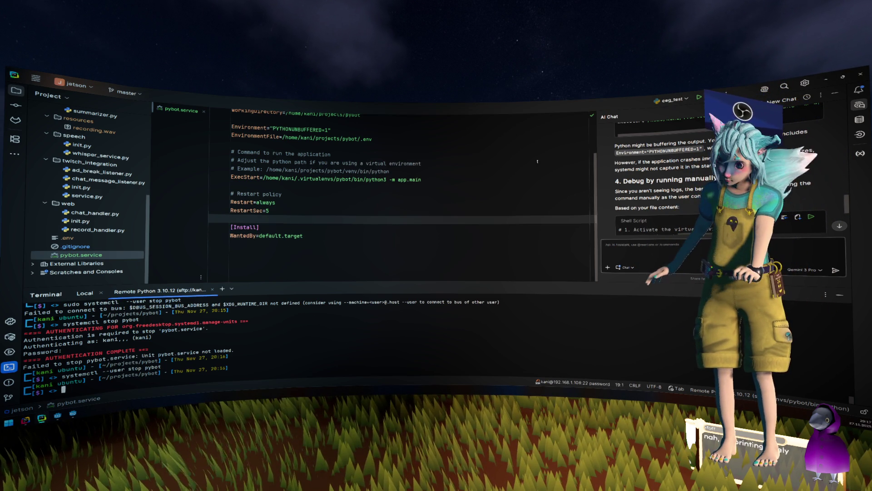
click(671, 99)
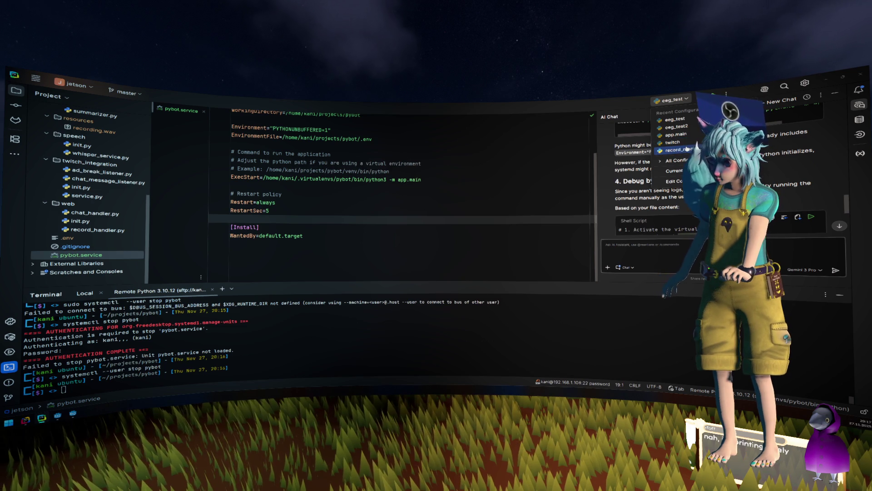
click(677, 134)
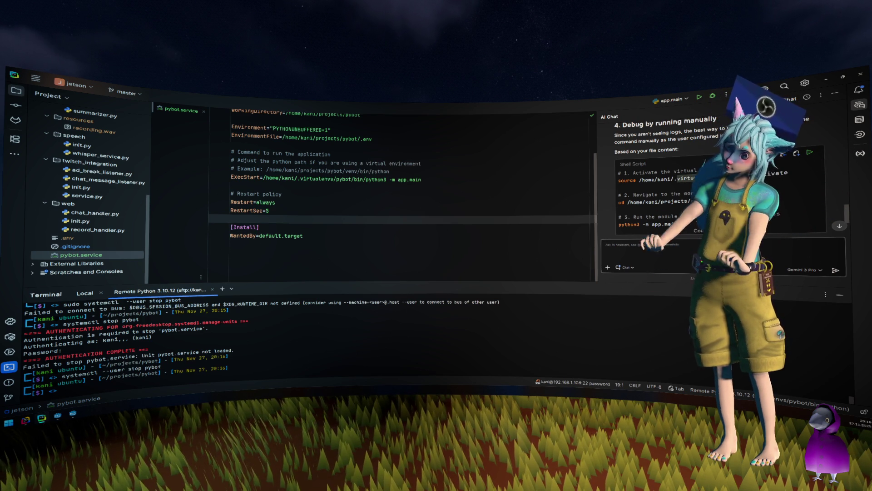
Copy the 'source …/activate' line from the AI chat snippet and run it in the Terminal
click(645, 172)
triple_click(645, 180)
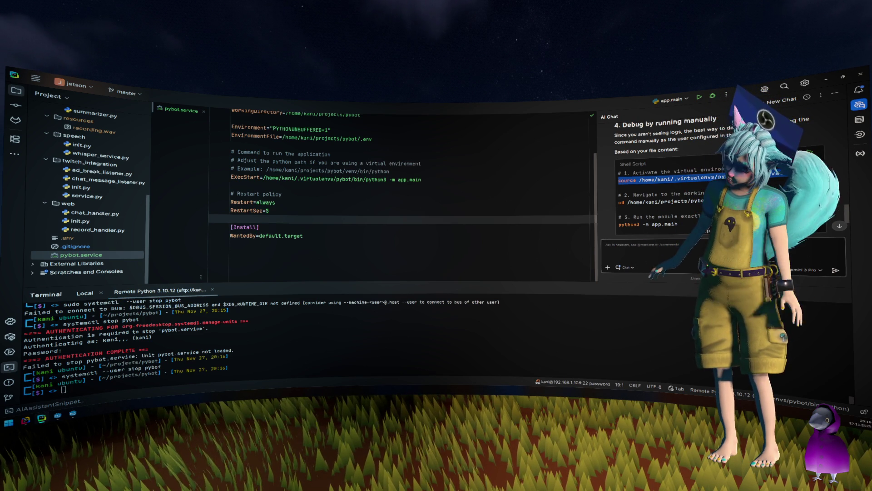
click(314, 345)
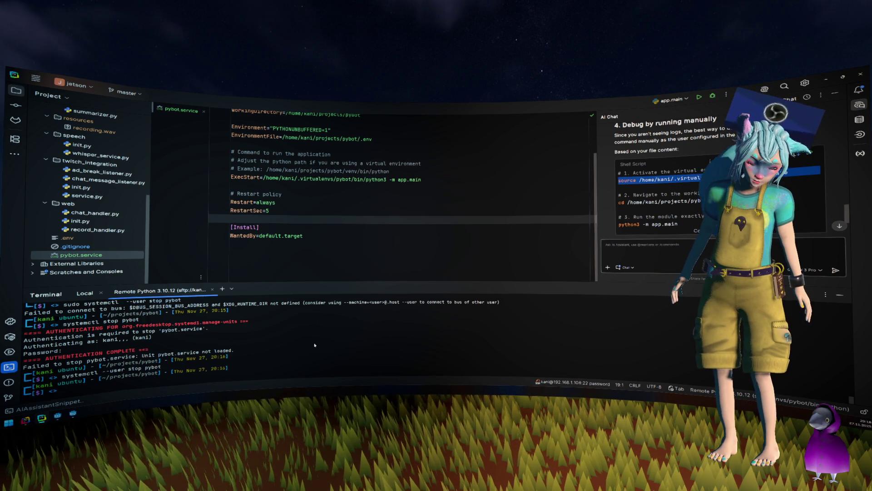
right_click(644, 180)
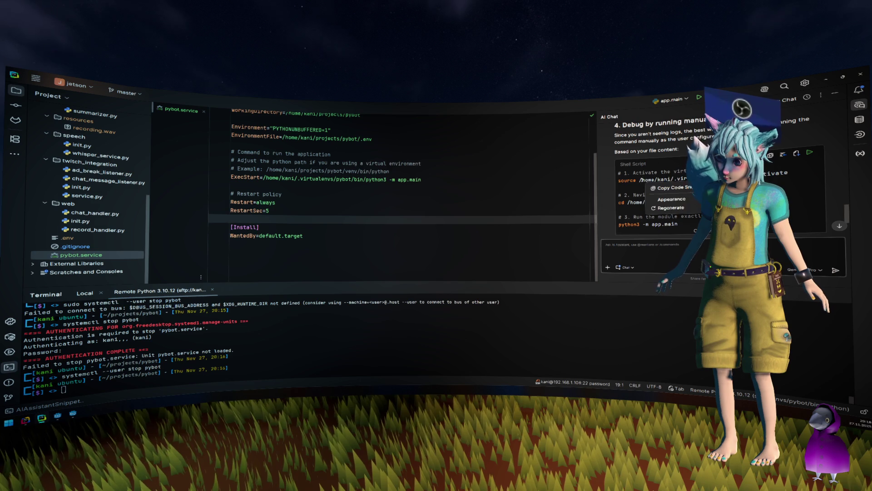
click(666, 181)
click(352, 342)
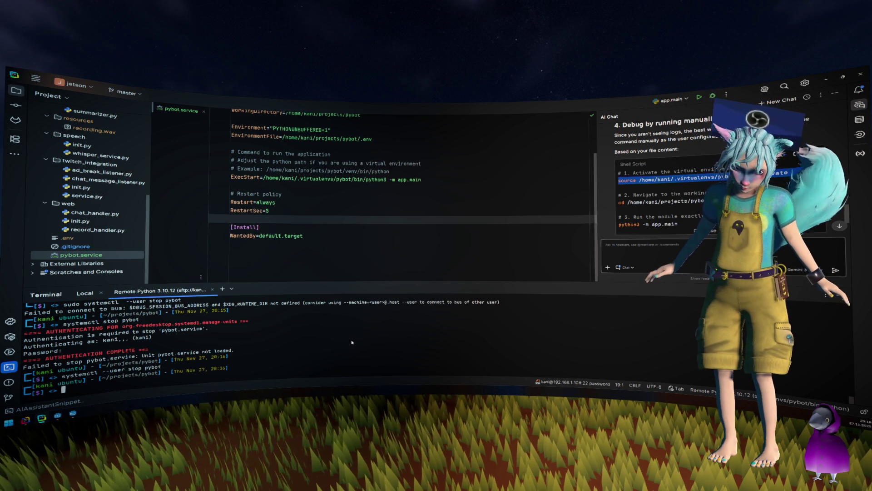
text(source /home/kani/.virtualenvs/pybot/bin/activate)
text(source /home/kani/.virtualenvs/pybot/bin/activate)
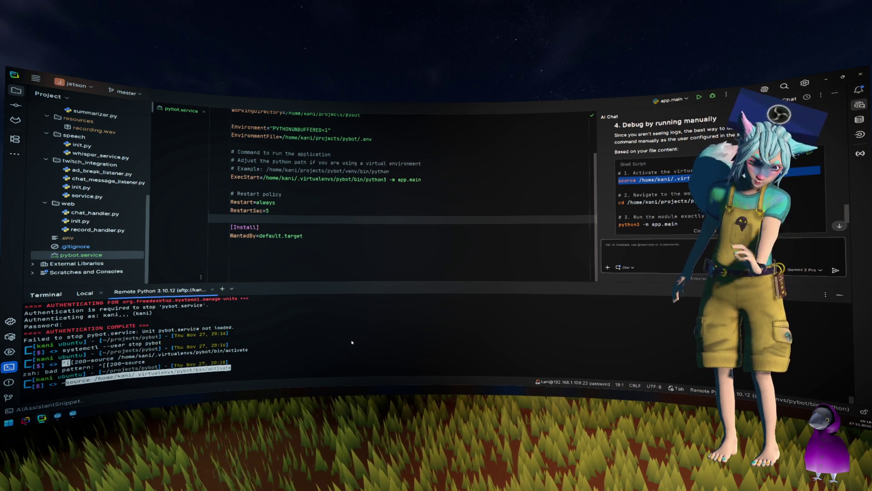
key(Return)
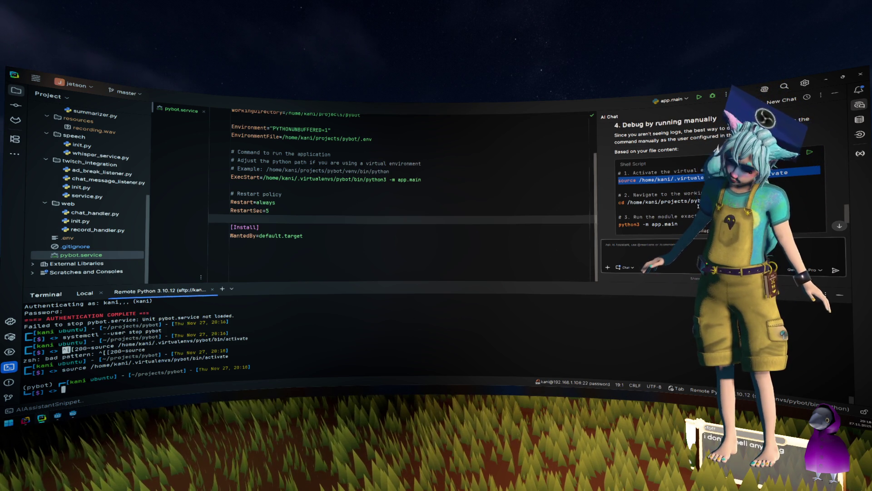
click(750, 191)
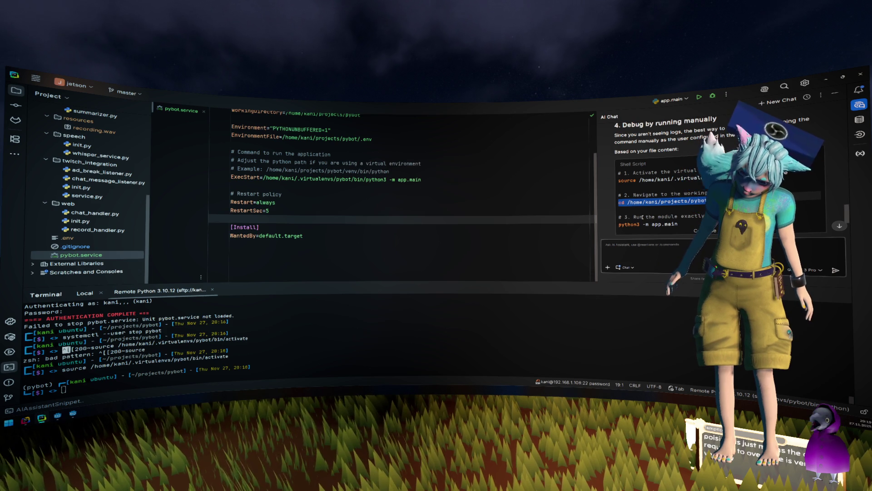
drag(678, 223, 619, 224)
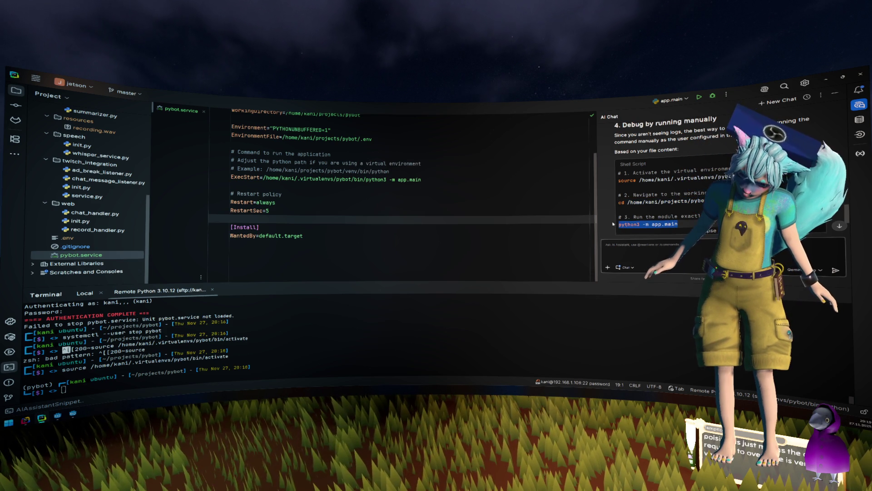
key(ctrl+c)
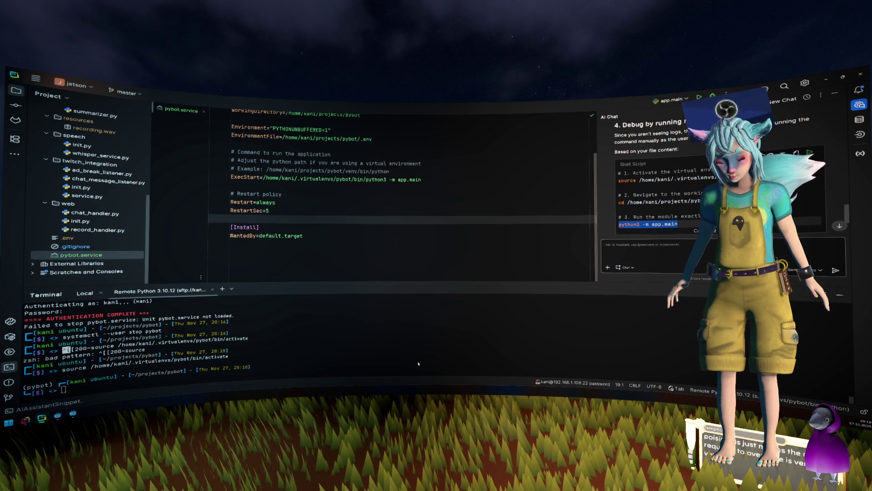
click(419, 366)
key(ctrl+v)
key(Return)
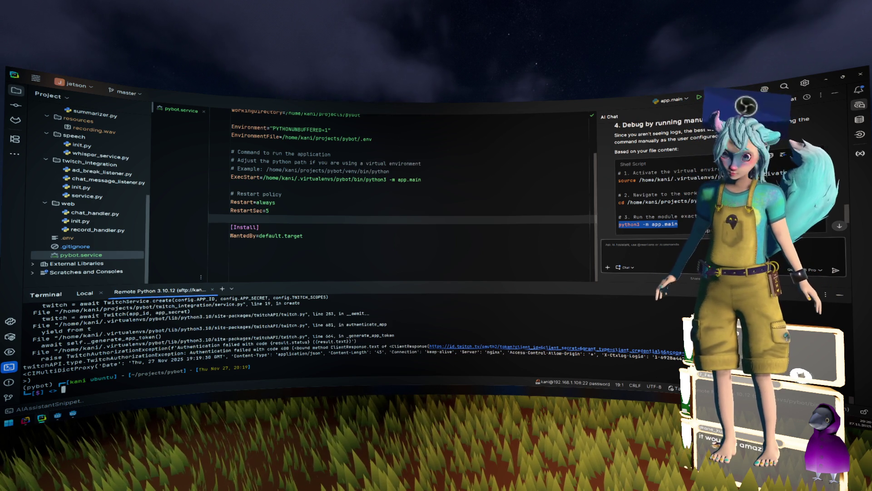
click(328, 235)
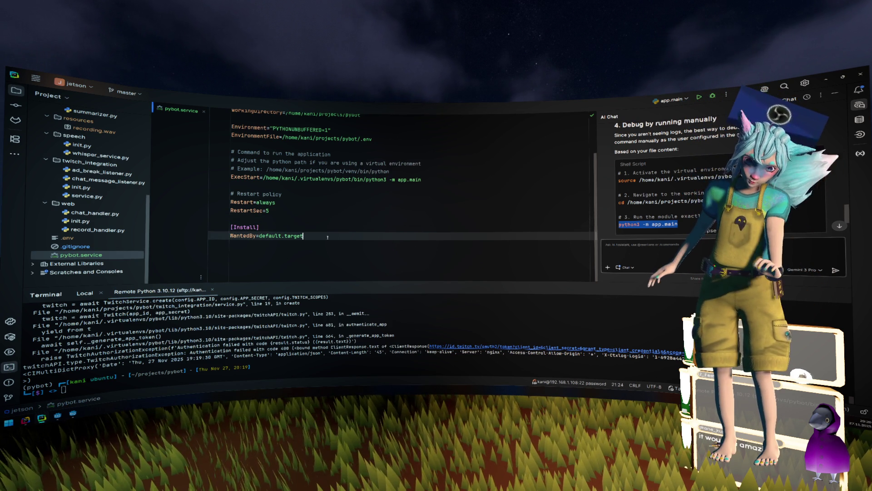
click(340, 314)
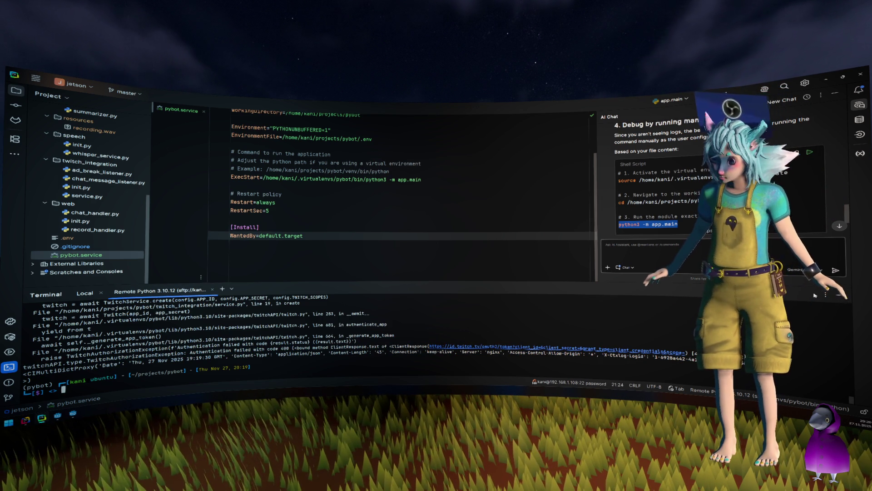
Set the Terminal tool window's View Mode to Window so it detaches
right_click(790, 293)
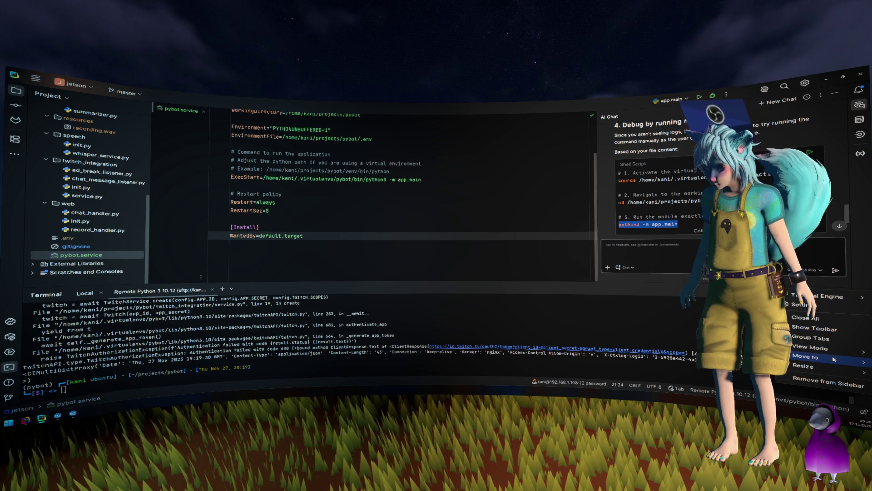
key(Escape)
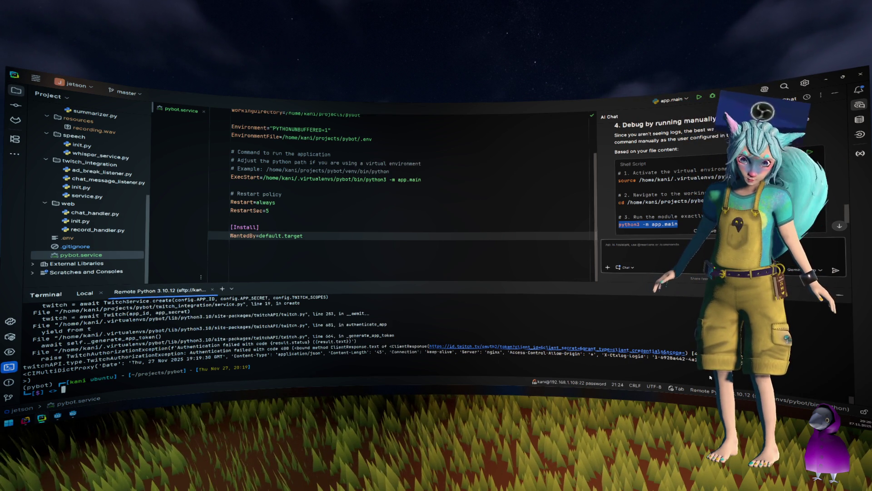
click(840, 296)
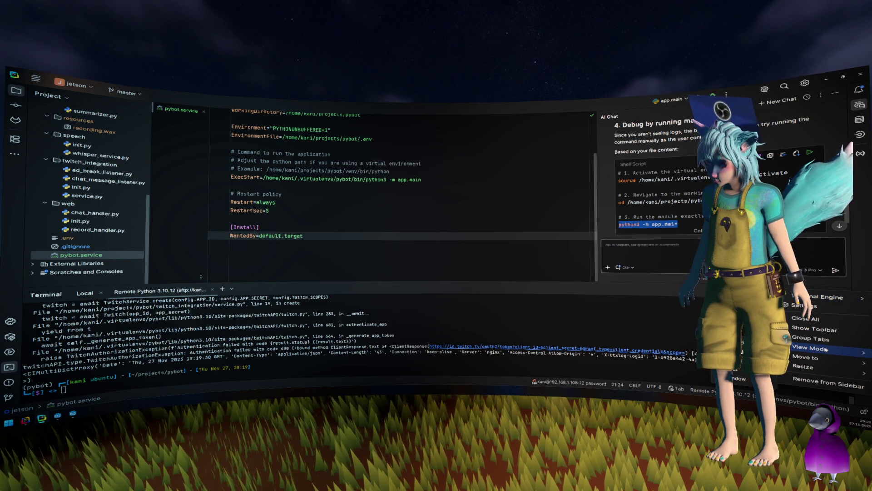
click(476, 272)
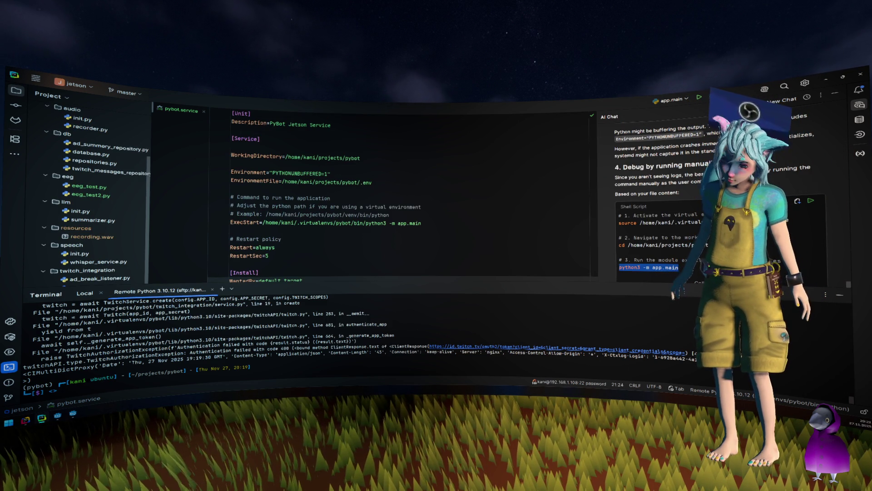
click(826, 296)
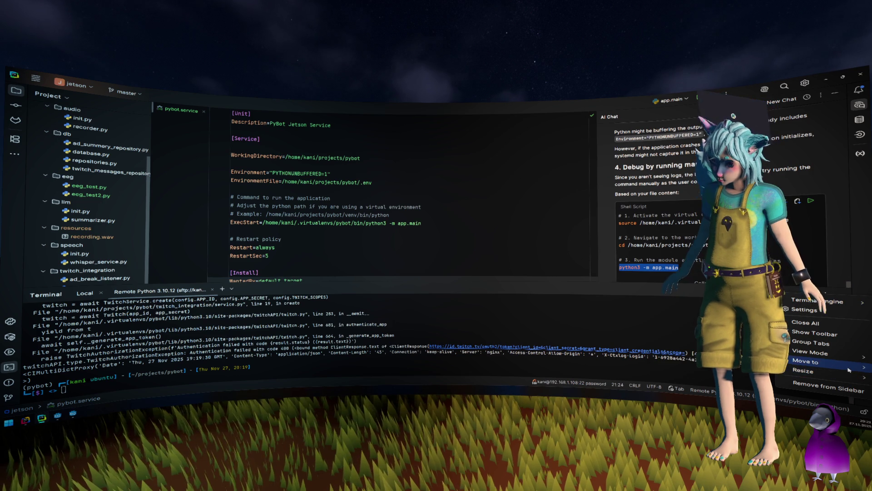
mouse_move(849, 359)
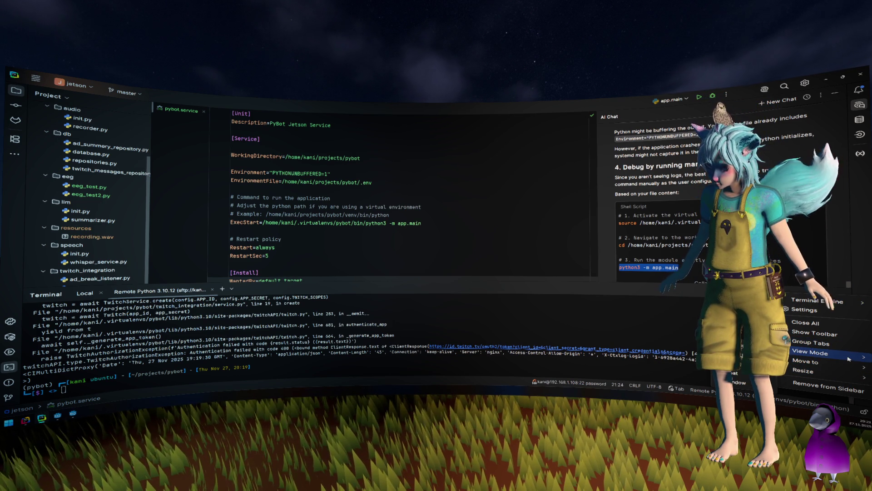
click(740, 381)
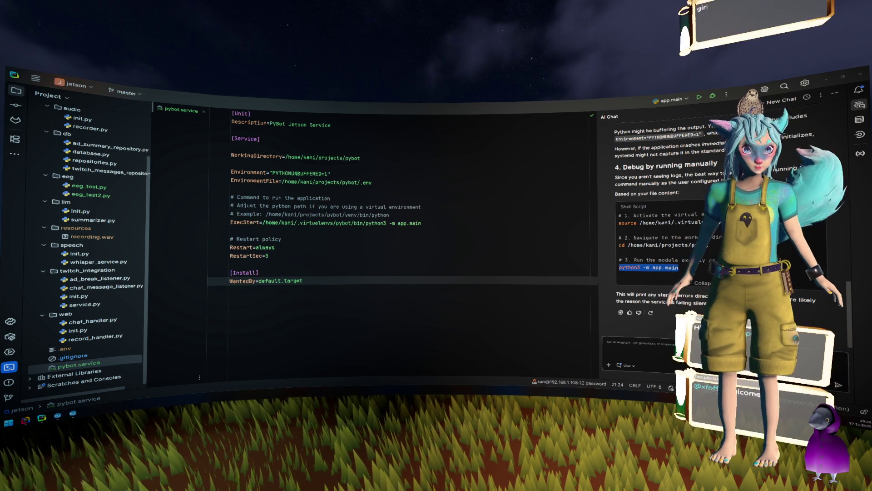
Ask the AI chat how to include the env file in the run command
click(659, 354)
text(How to)
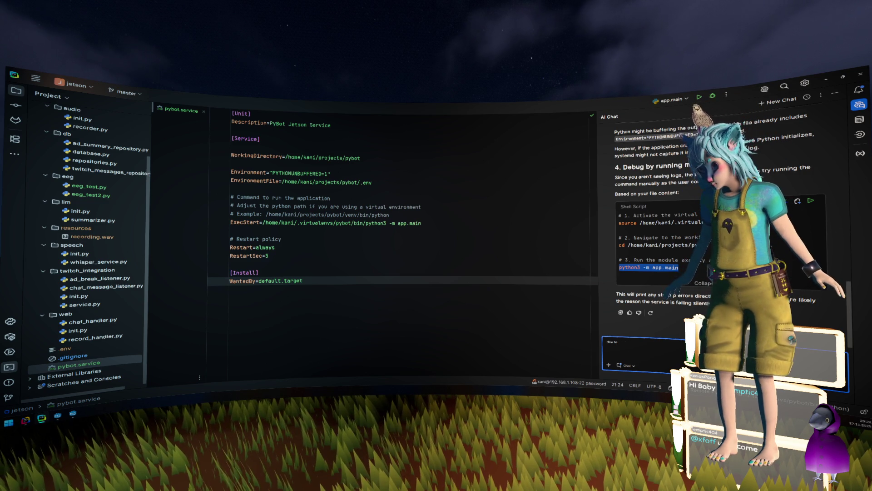
text( ac)
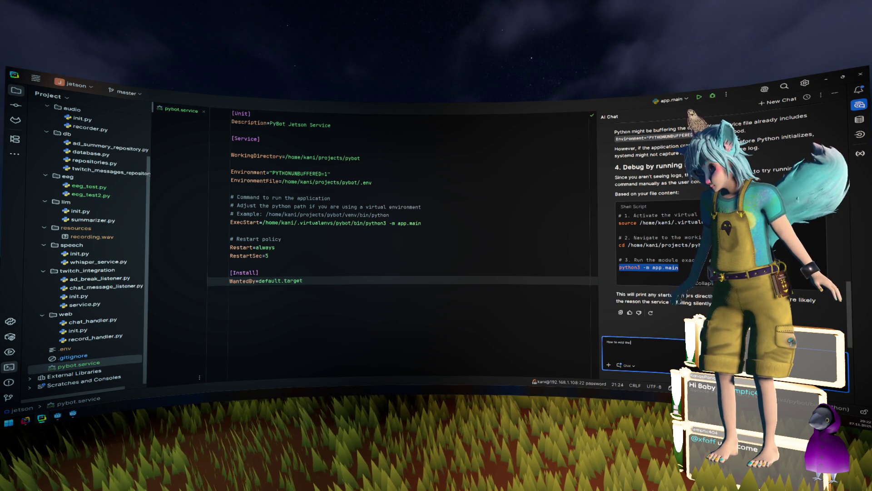
text( file to th)
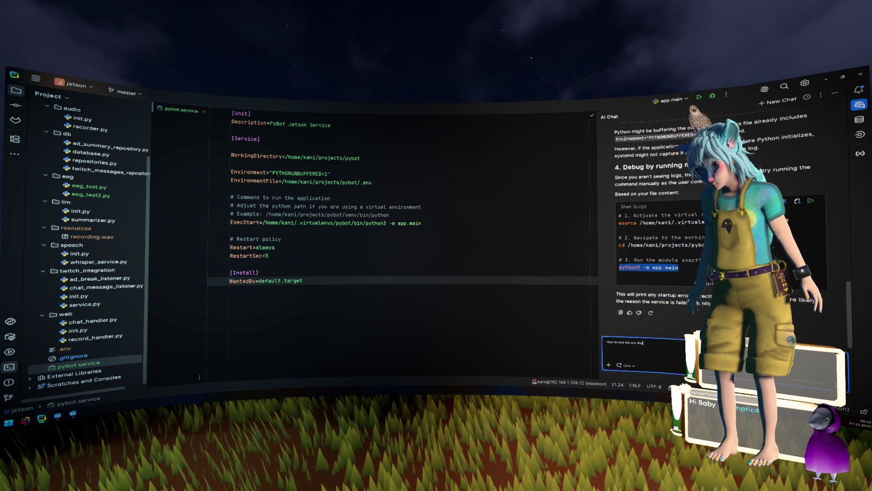
text(e run comma)
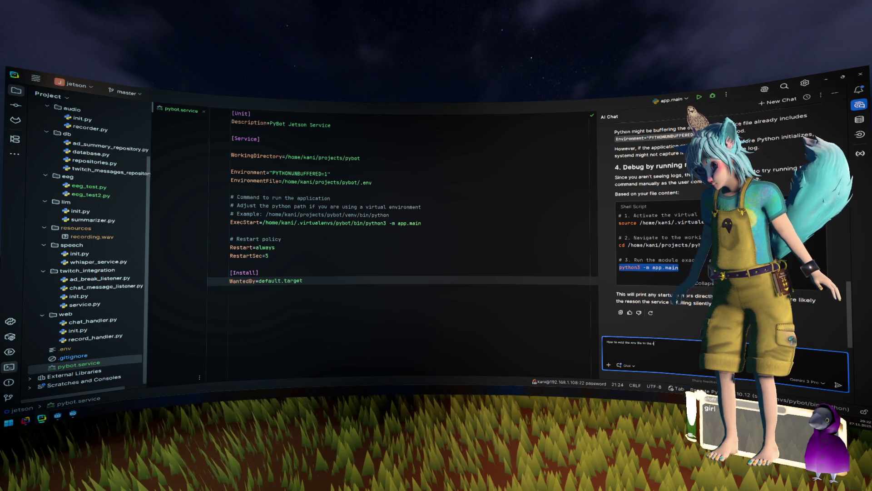
text(nd)
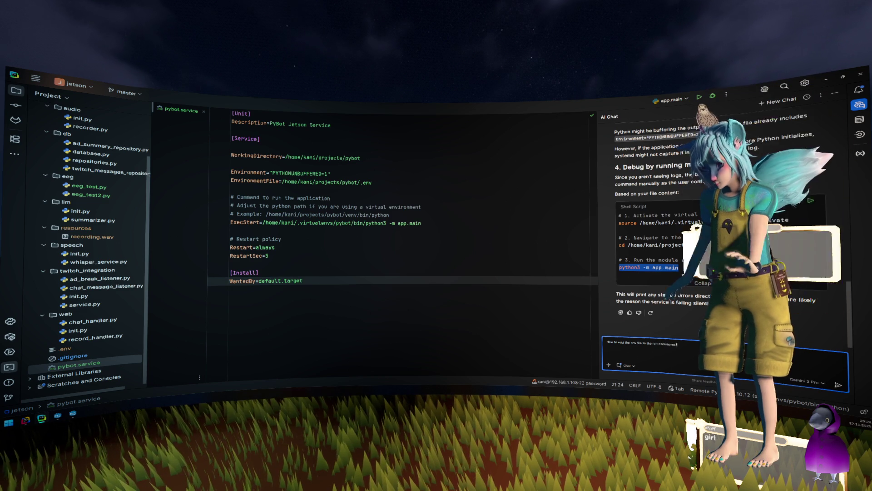
key(Return)
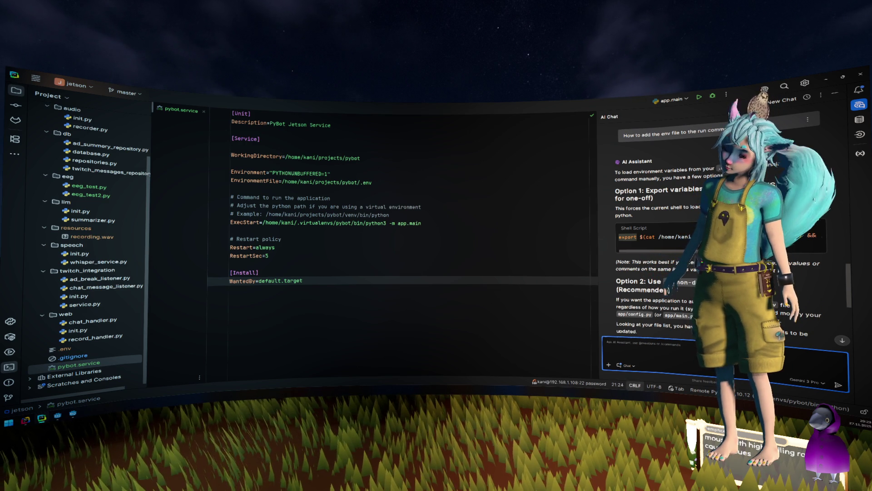
Copy the export line from the AI answer's Shell Script block and show the floating terminal
click(681, 252)
mouse_move(681, 252)
mouse_down()
mouse_move(789, 240)
mouse_move(642, 253)
mouse_up()
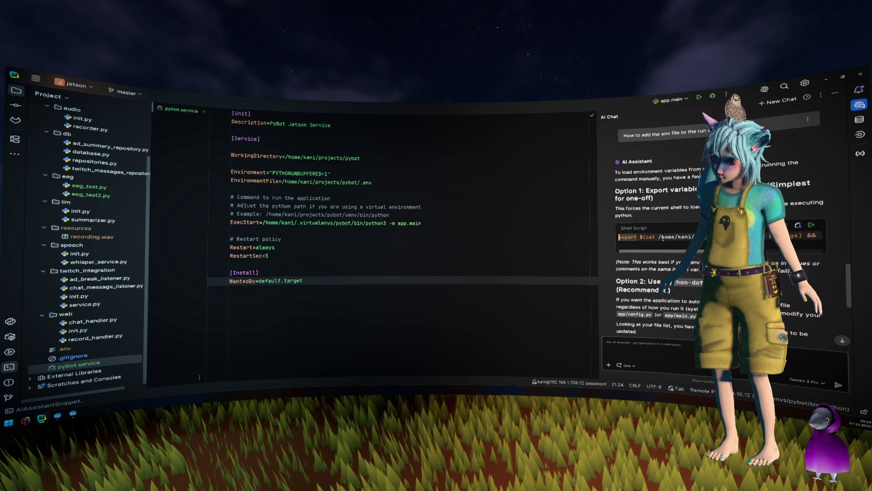
triple_click(660, 236)
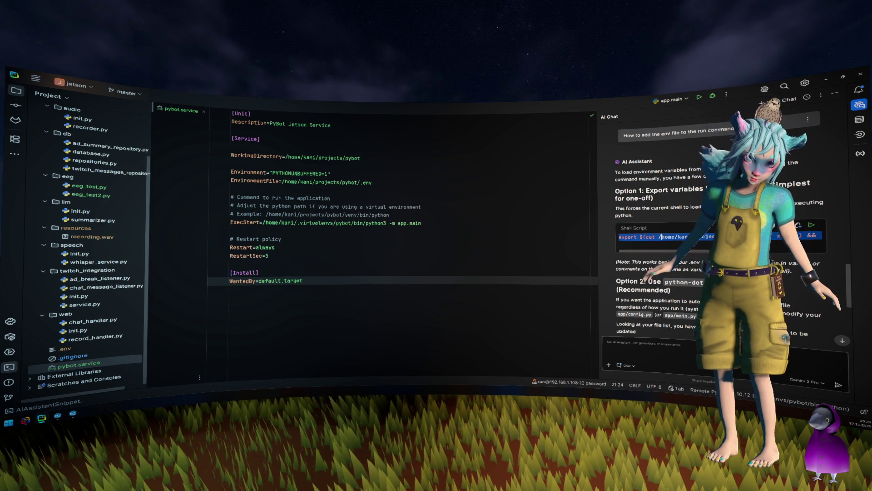
key(alt+F12)
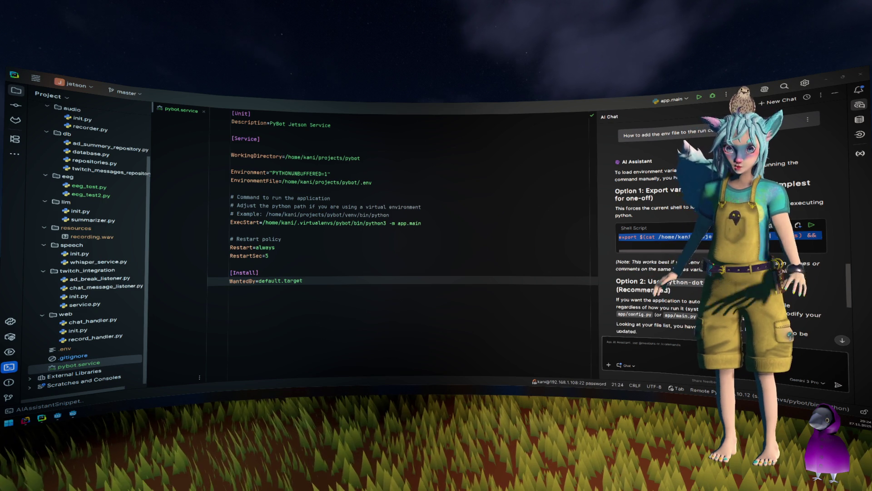
key(alt+F12)
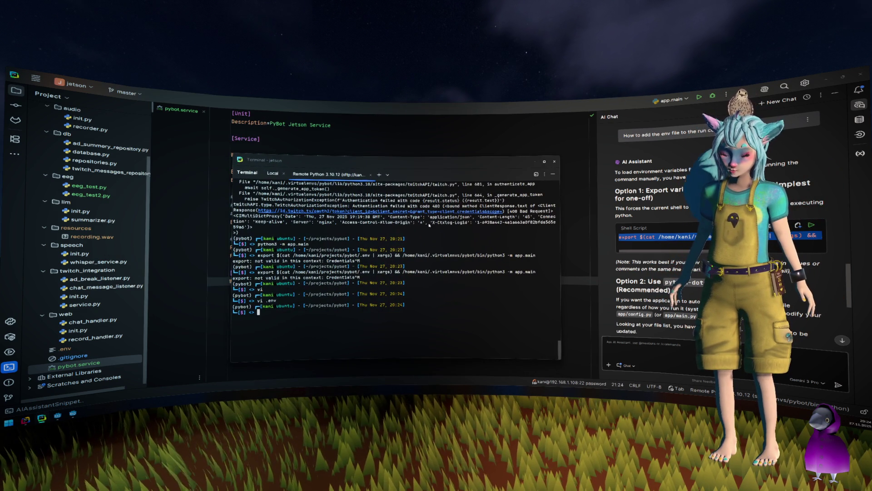
Inspect the Twitch token URL in the terminal output, hide the terminal, and switch to Godot
drag(503, 213, 346, 214)
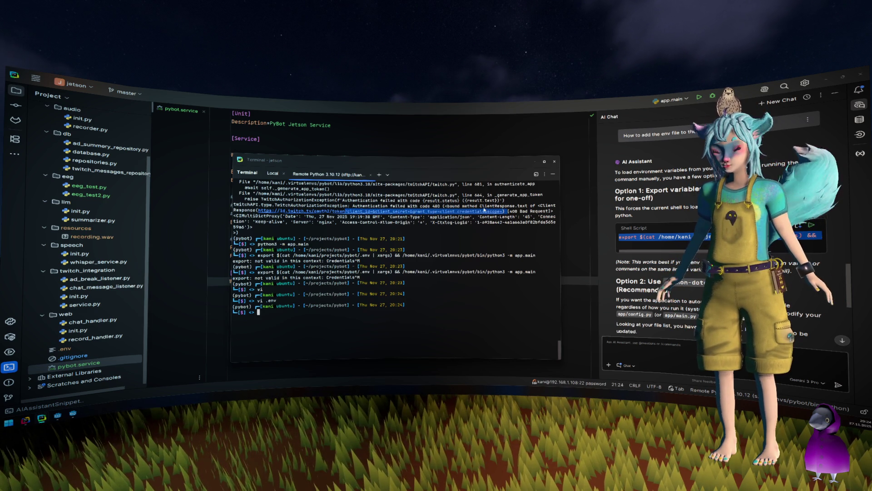
drag(475, 161, 463, 161)
key(alt+F12)
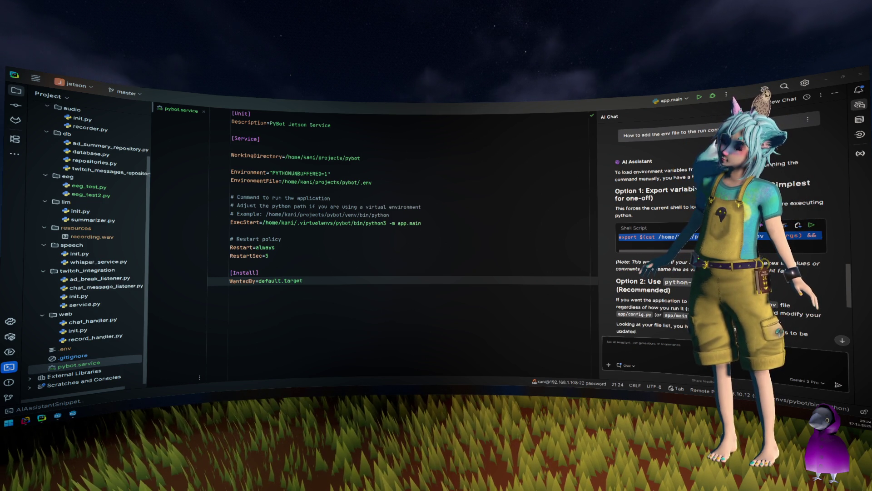
key(alt+Tab)
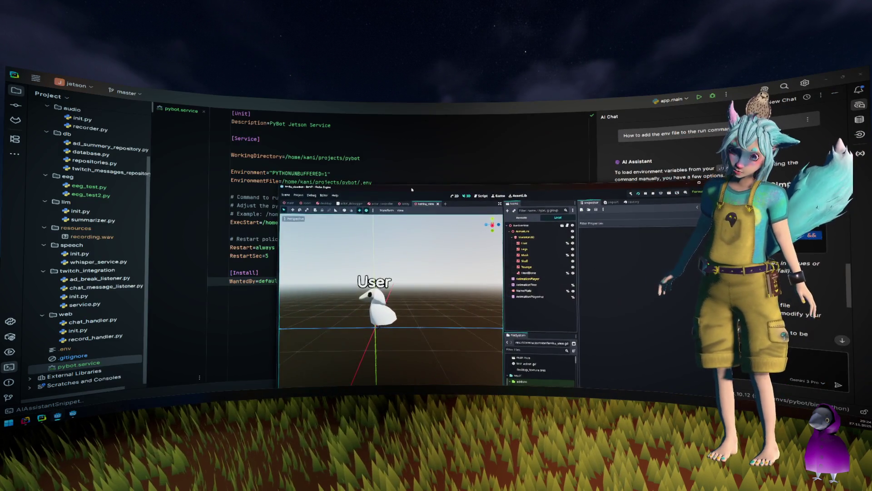
Maximize Godot and browse the FileSystem, File Dialog, Directories and External Programs editor settings
double_click(412, 189)
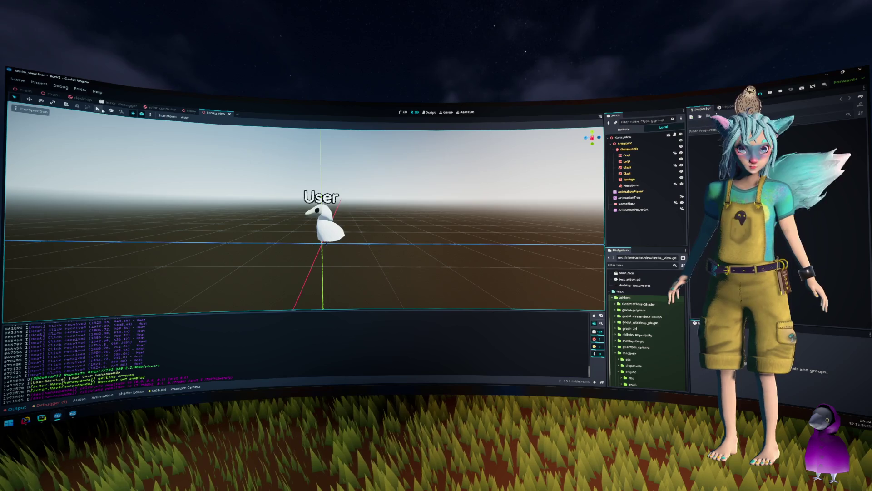
click(80, 90)
click(81, 97)
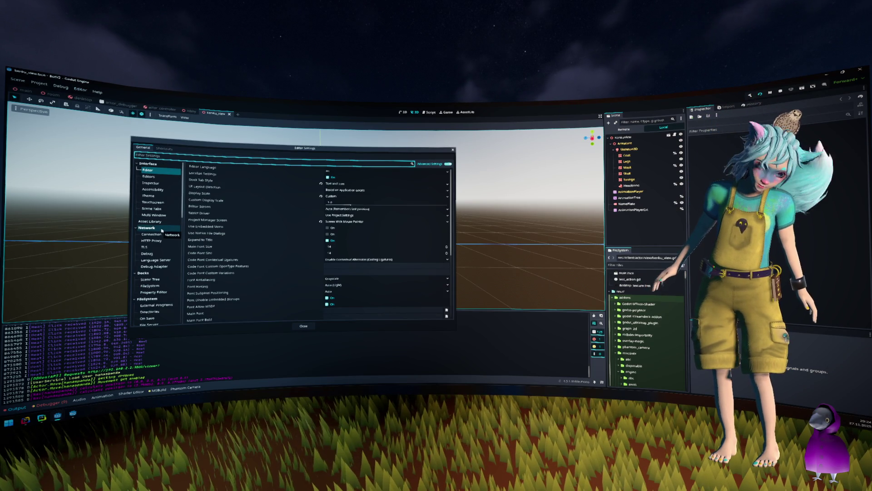
scroll(161, 230, down, 3)
scroll(159, 223, down, 5)
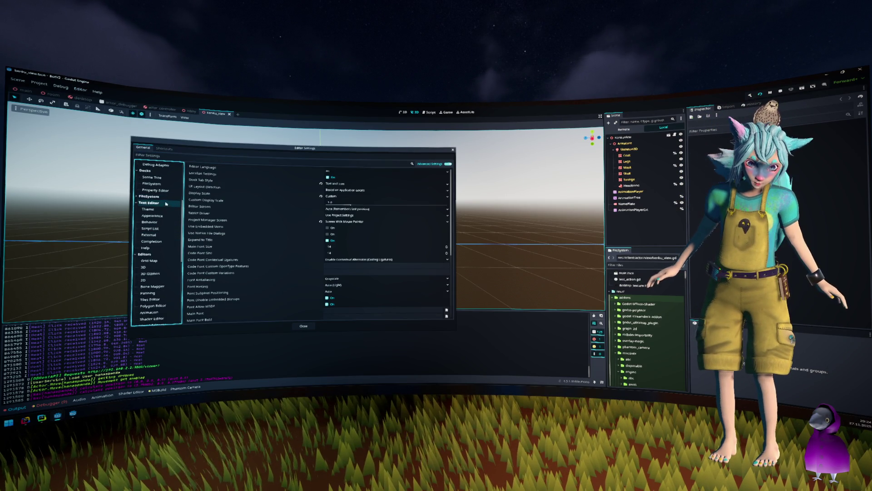
click(136, 197)
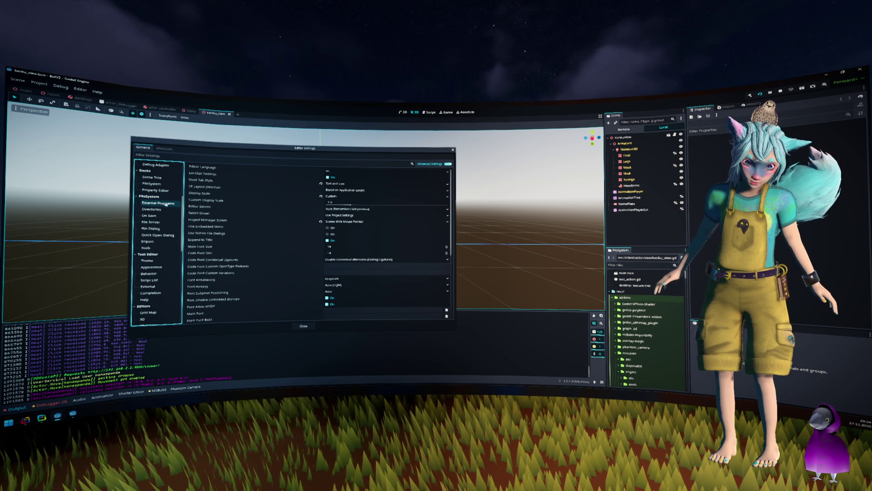
click(164, 250)
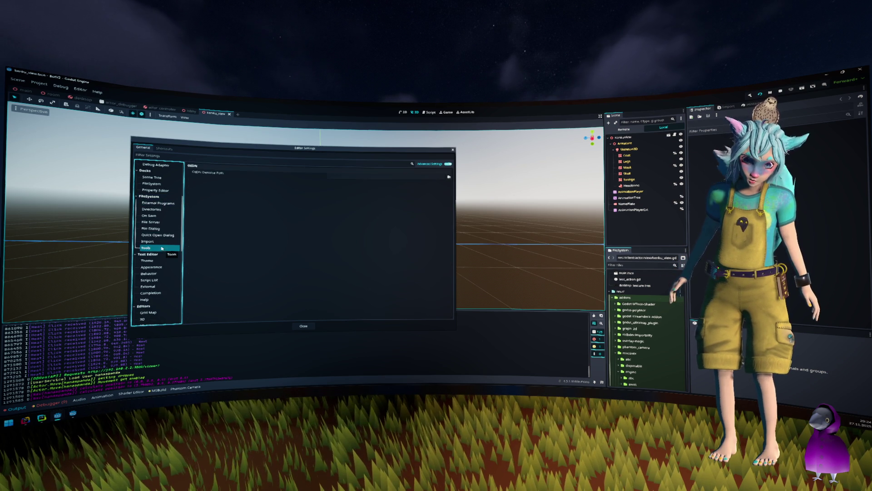
click(160, 242)
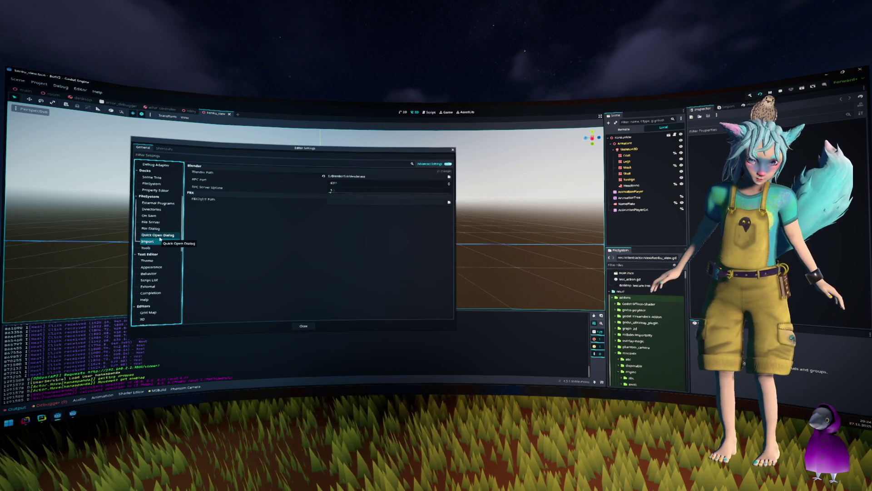
click(160, 228)
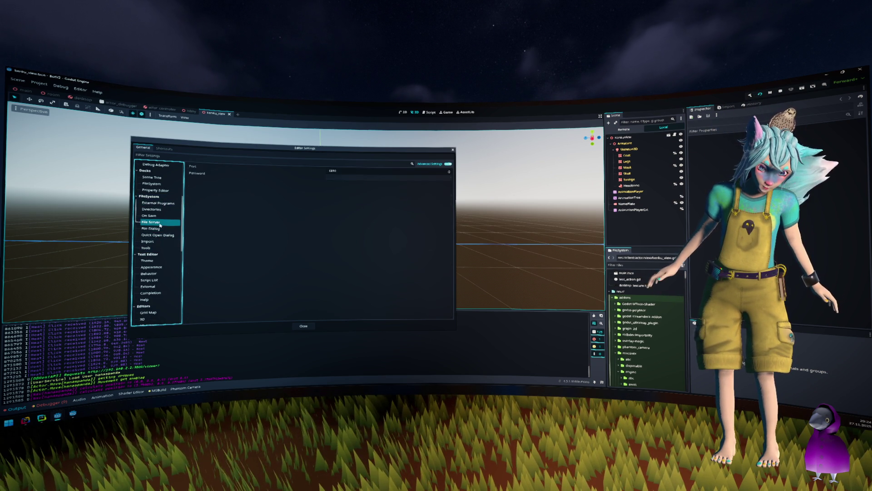
click(163, 210)
click(163, 204)
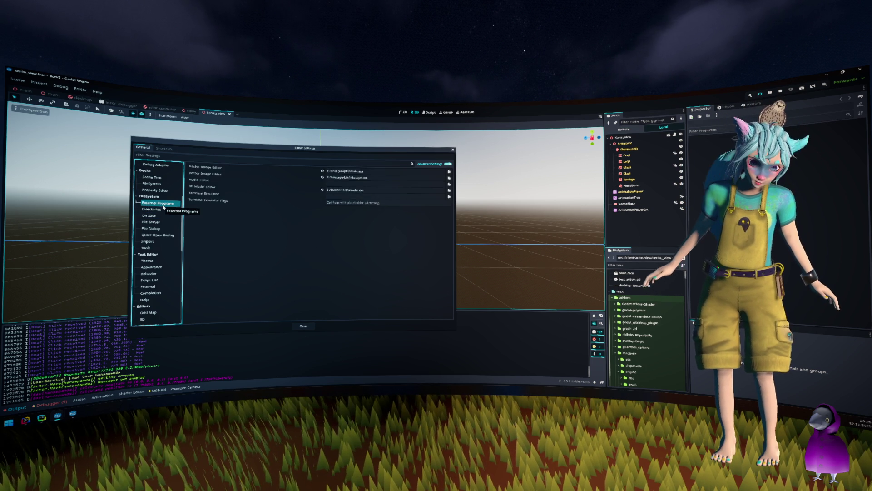
Browse Text Editor Appearance, Theme, Behavior, Script List and External settings, then close Editor Settings
scroll(163, 207, down, 1)
click(161, 246)
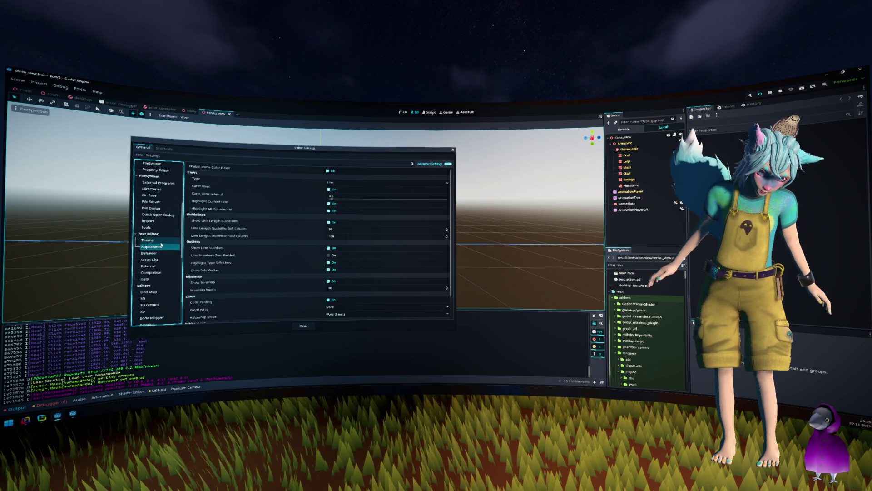
click(160, 240)
click(162, 247)
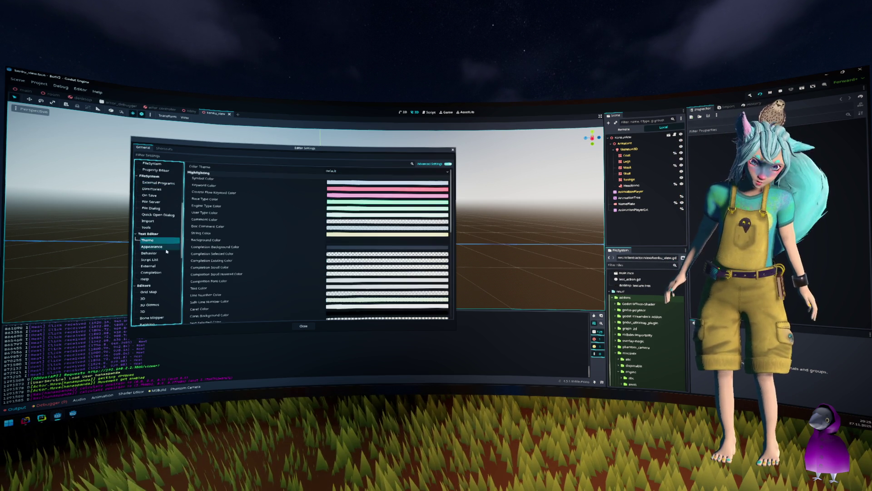
click(164, 253)
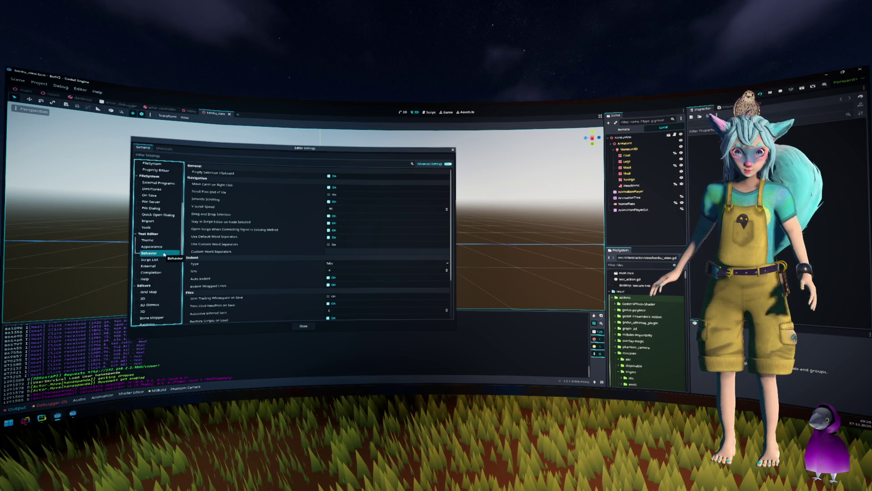
click(168, 261)
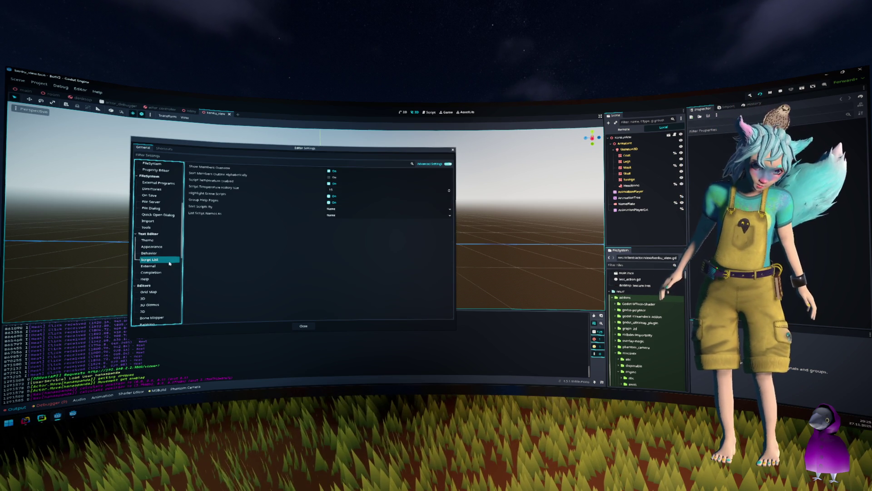
click(169, 266)
click(331, 184)
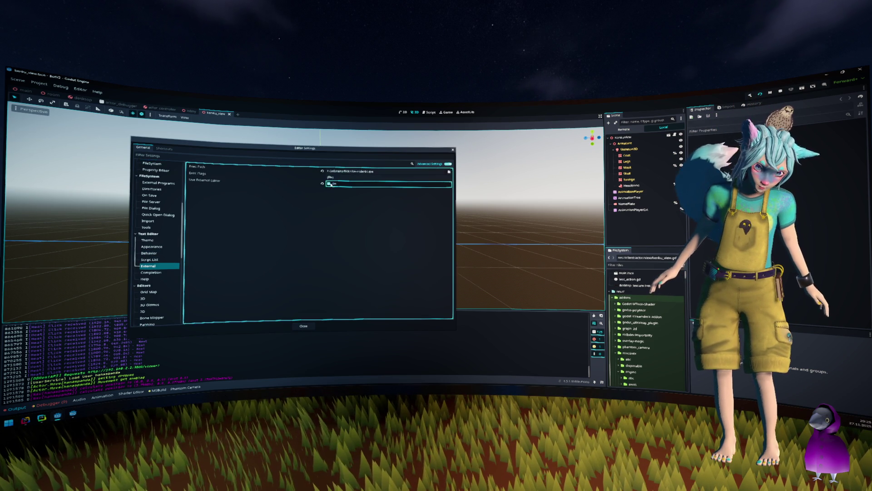
click(303, 326)
click(851, 182)
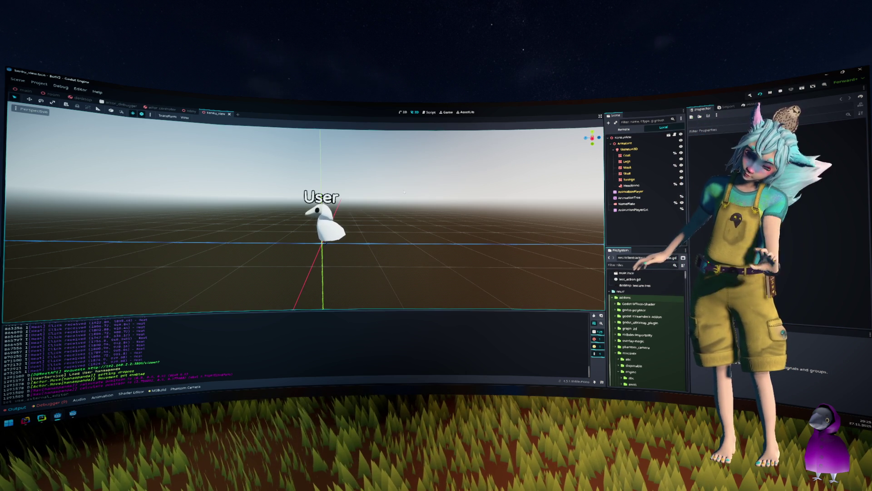
Start a new scene tab with a 3D Scene as its root node
click(238, 114)
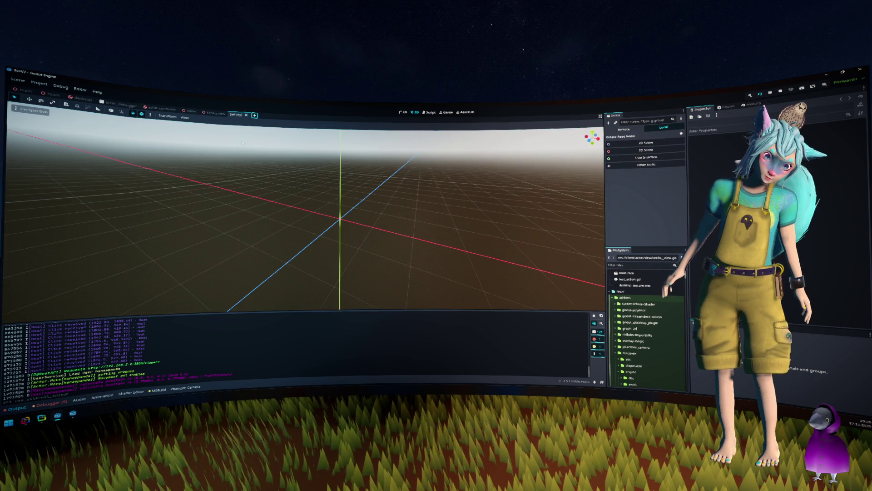
click(645, 150)
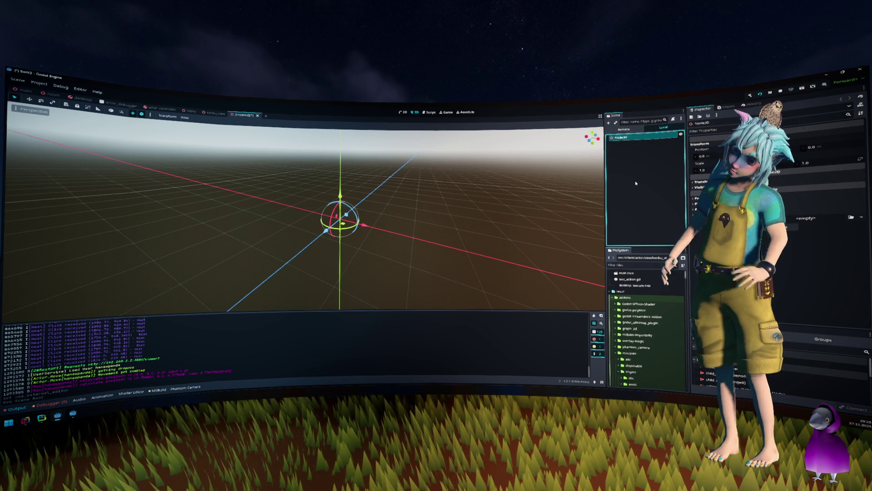
click(353, 133)
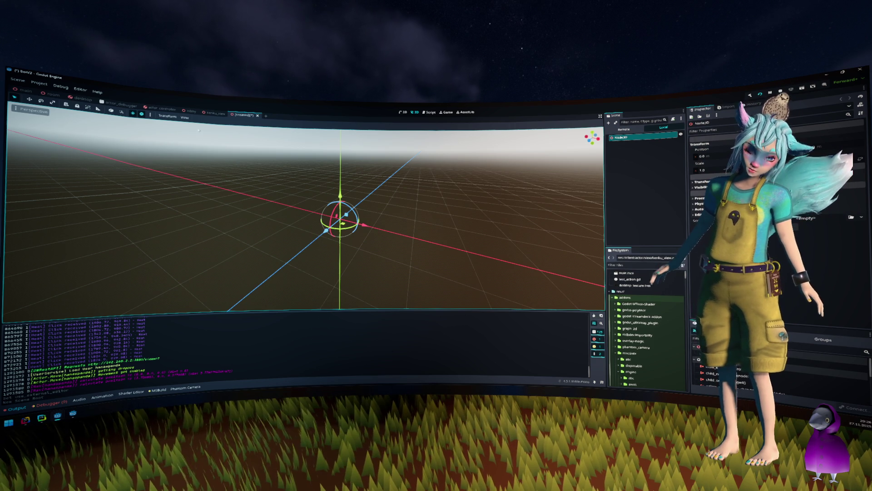
Close the new scene tab without saving and switch to PyCharm
click(257, 115)
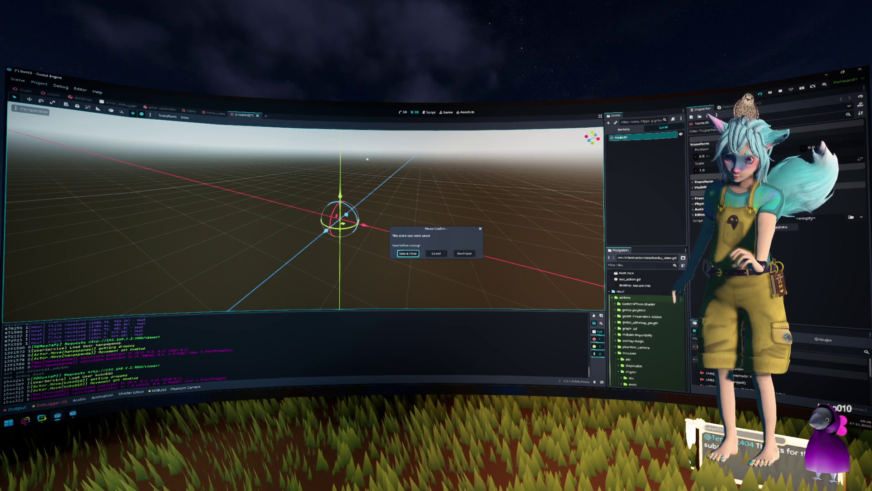
click(465, 253)
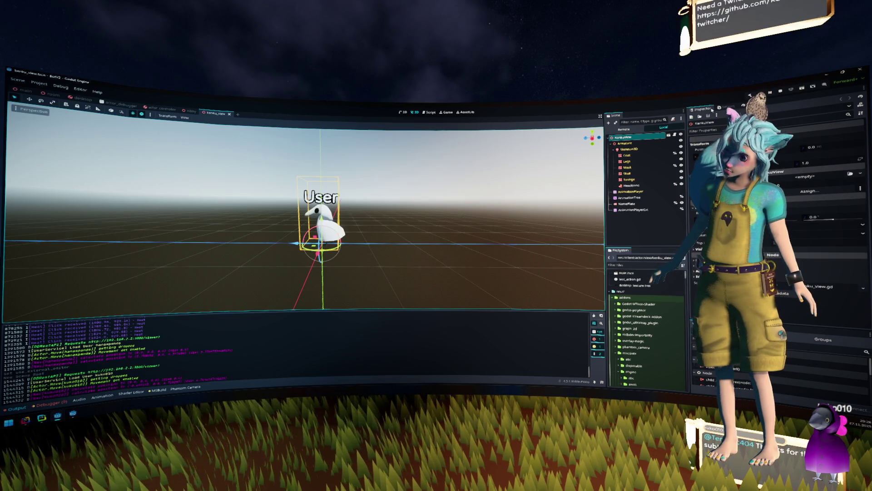
key(alt+Tab)
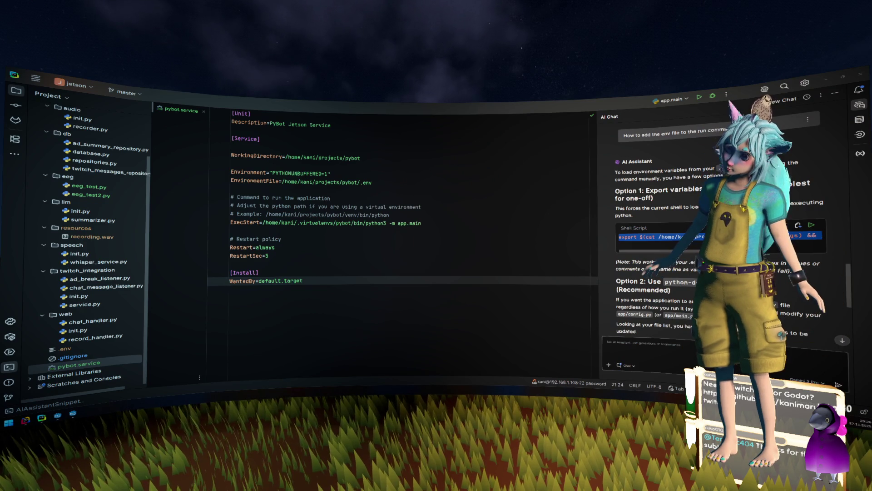
Move up to the [Install] line in pybot.service, then return to the Godot editor
key(Up)
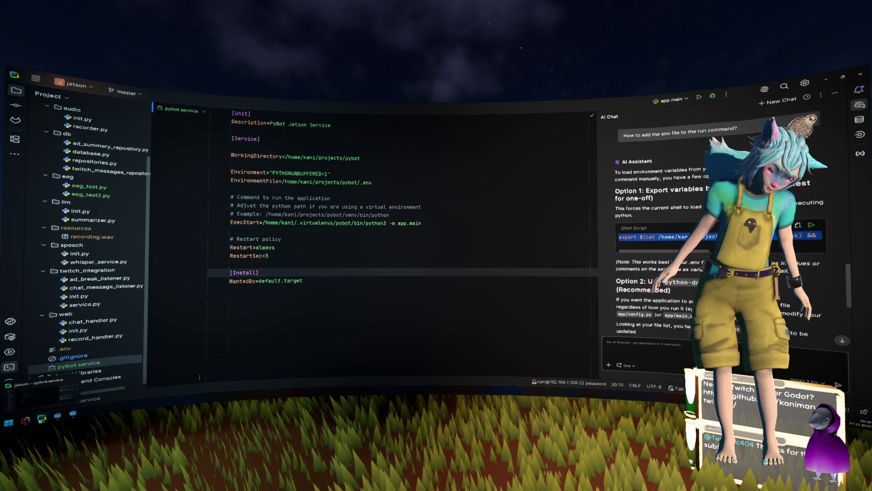
click(54, 417)
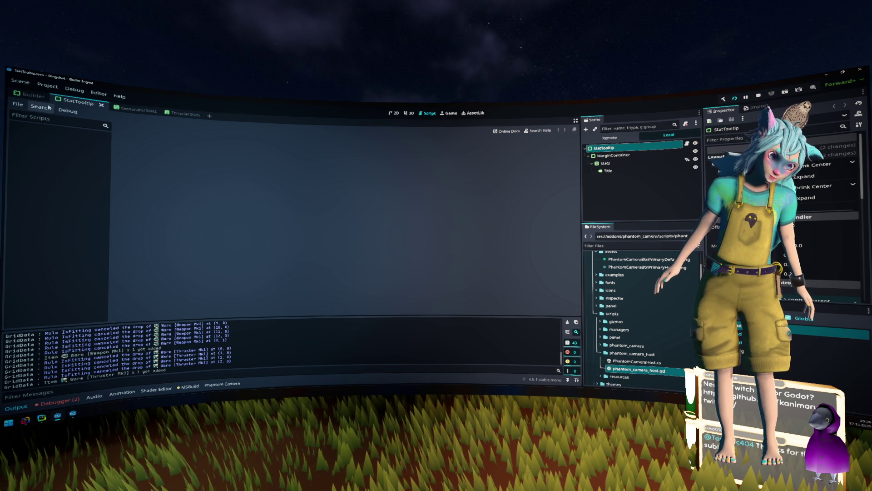
Dismiss the Scene menu, bring the Project Manager forward, and select the Twitcher project
click(28, 84)
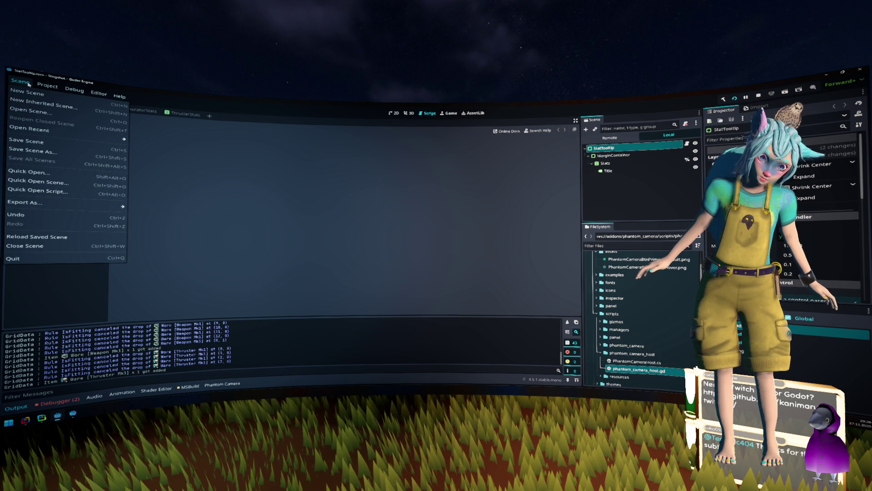
key(Escape)
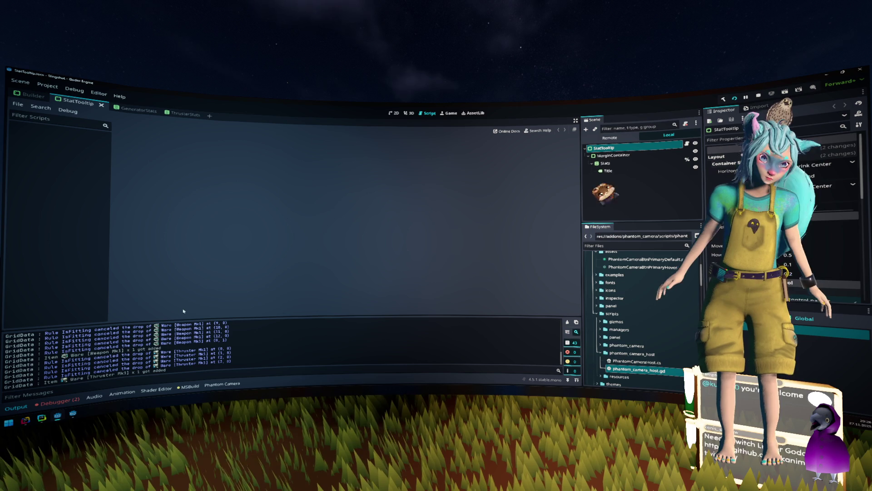
mouse_move(73, 414)
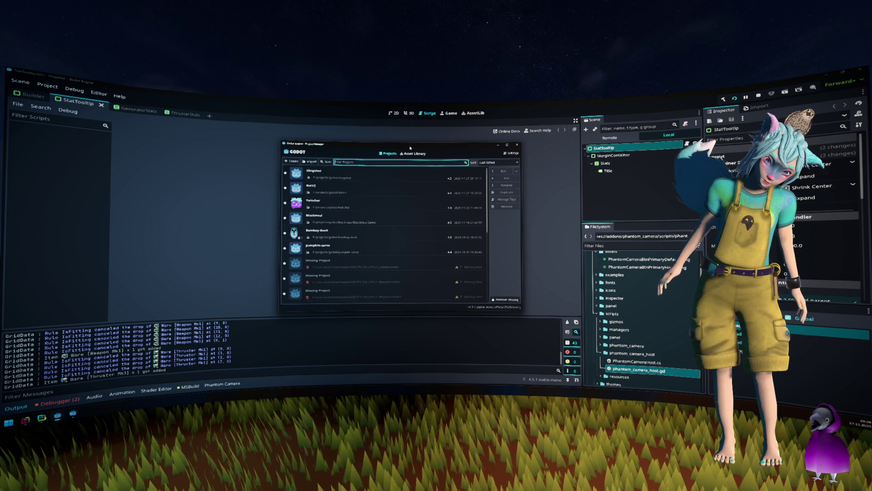
click(345, 219)
Start a new project in the Project Manager, clear its default name, and browse for its folder
click(344, 204)
click(343, 196)
key(ctrl+n)
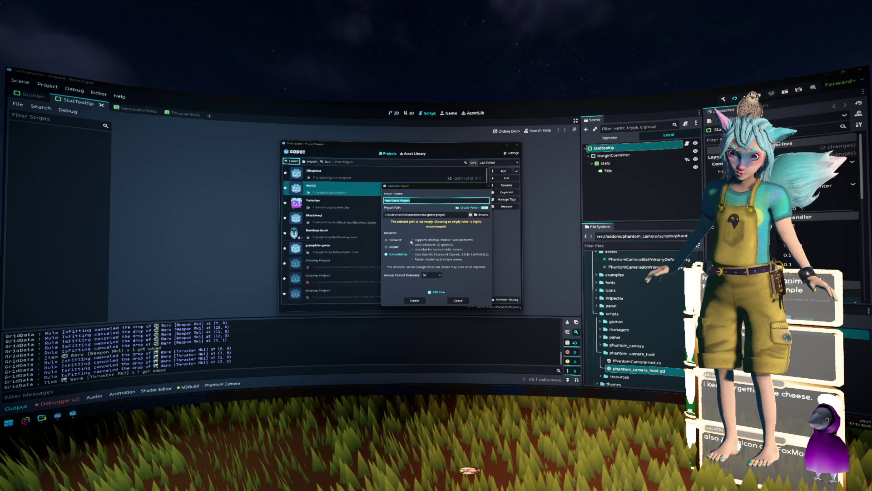
key(BackSpace)
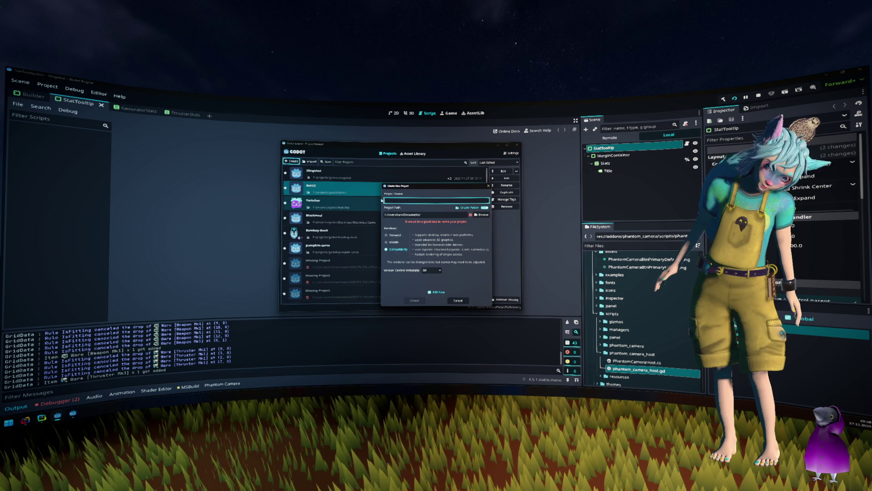
click(481, 214)
key(Escape)
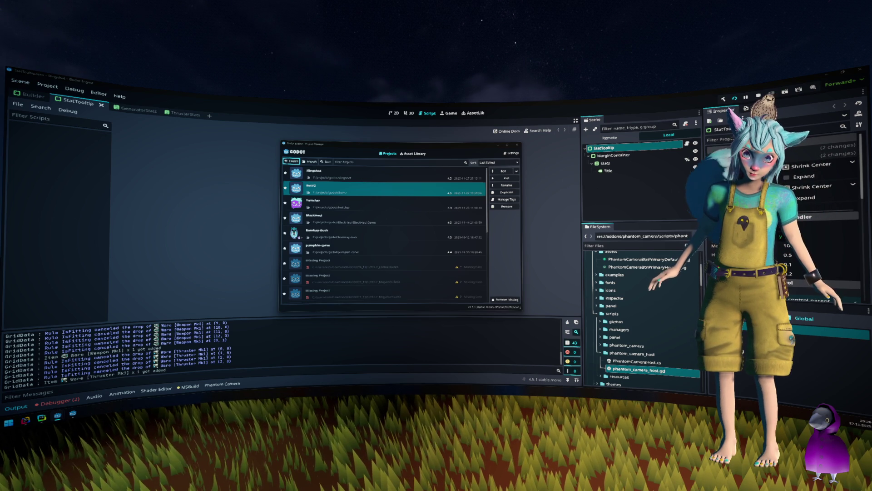
key(ctrl+s)
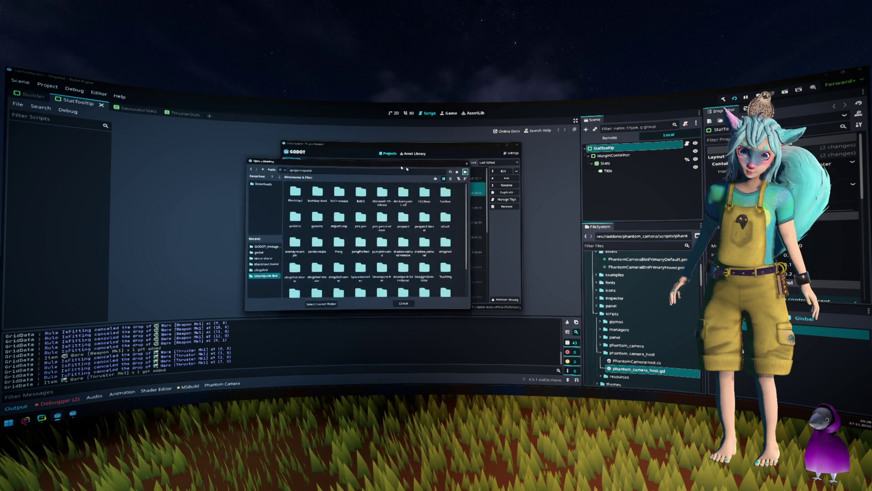
Create a new folder in the godot projects directory and select it as the project path
right_click(363, 216)
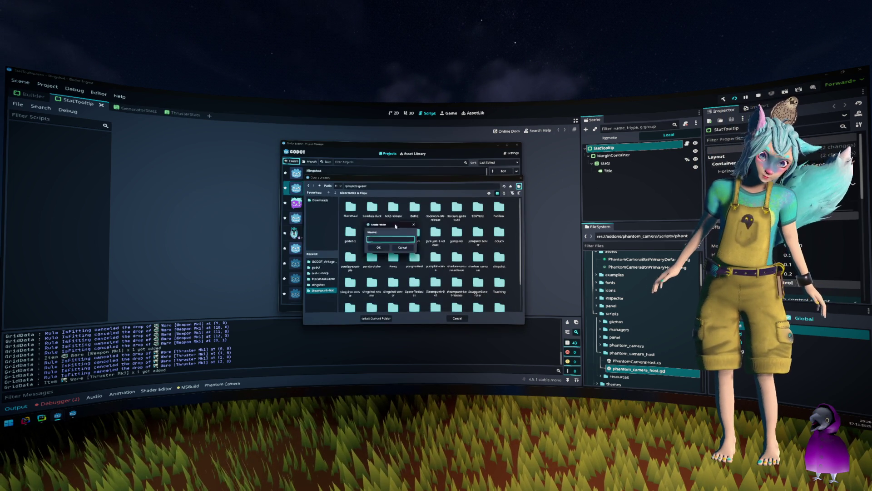
click(373, 218)
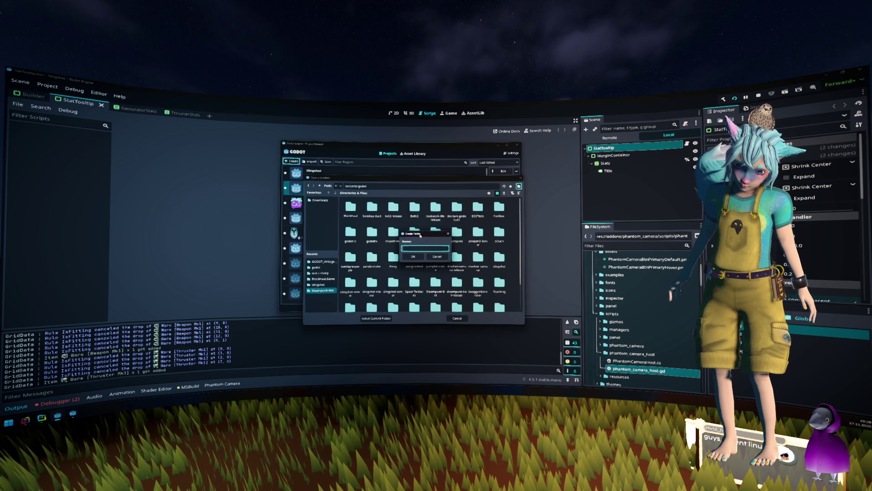
drag(420, 235, 356, 204)
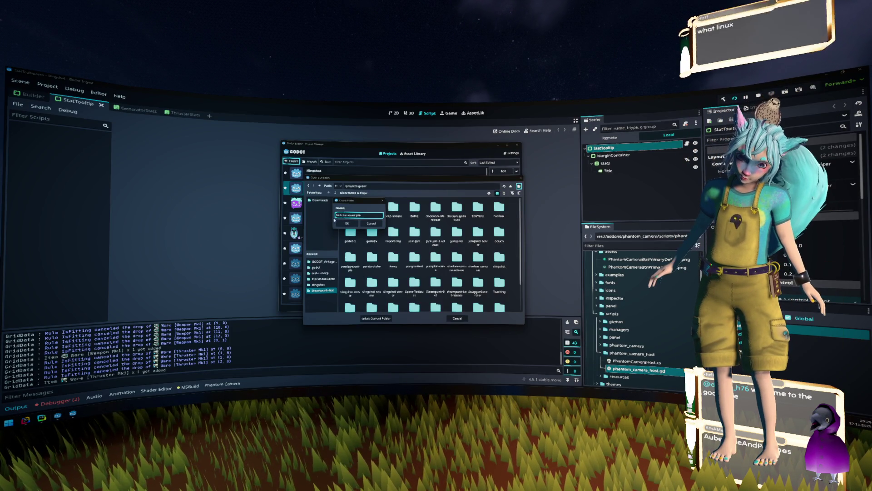
text(s)
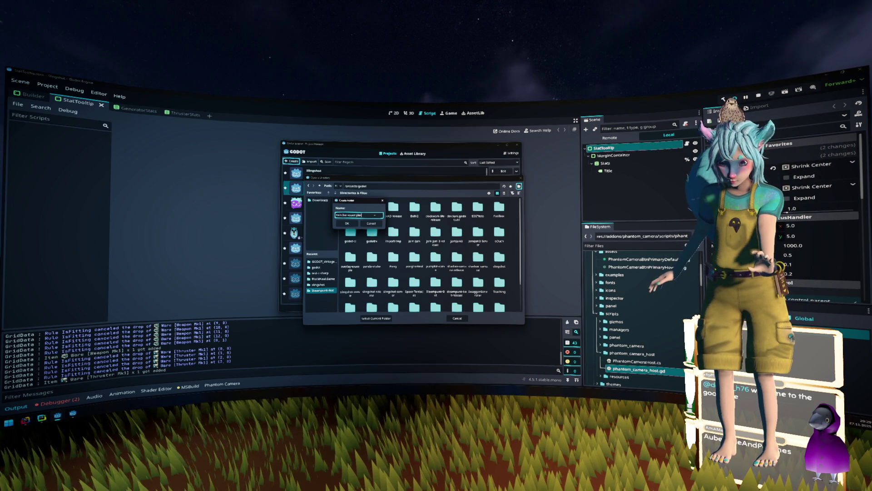
text(-amps)
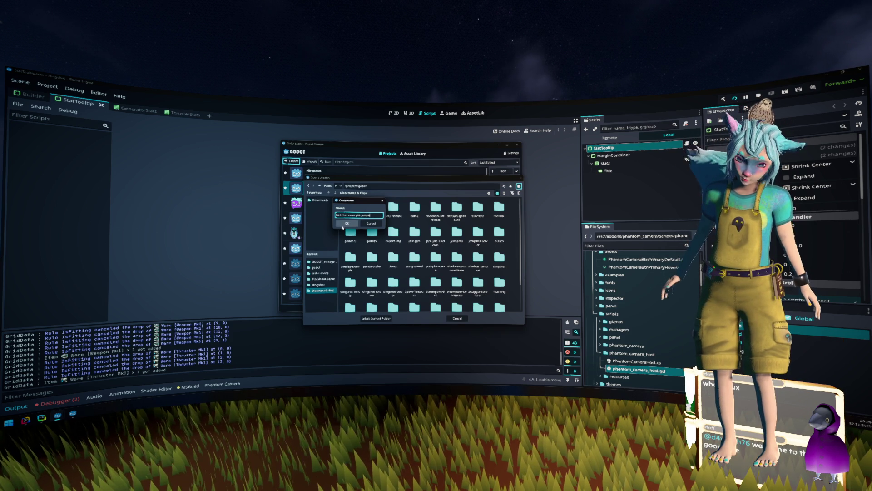
click(346, 223)
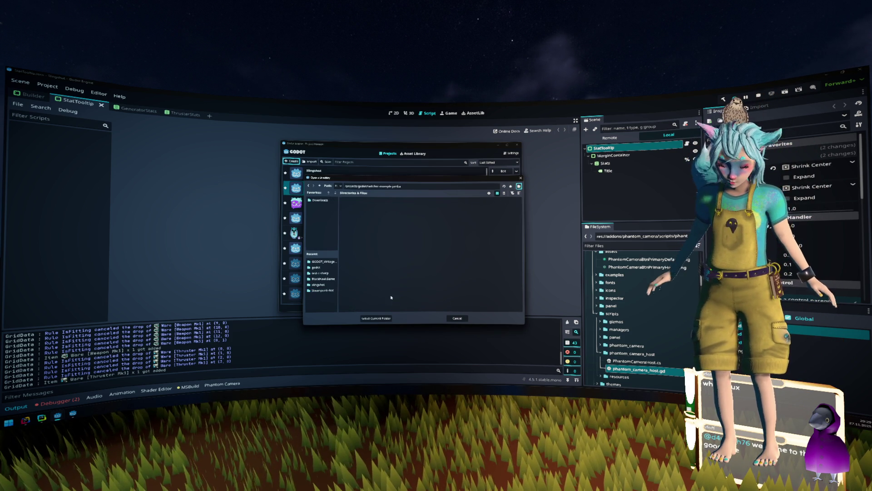
click(376, 318)
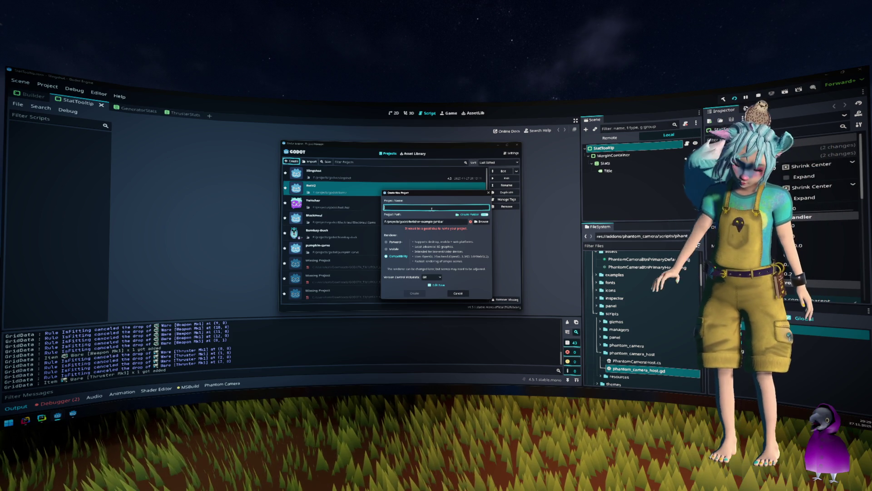
Name the project twitcher-example-jumba, trim the extra folder from its path, and Create & Edit
drag(409, 222, 444, 222)
key(ctrl+c)
click(440, 207)
key(ctrl+v)
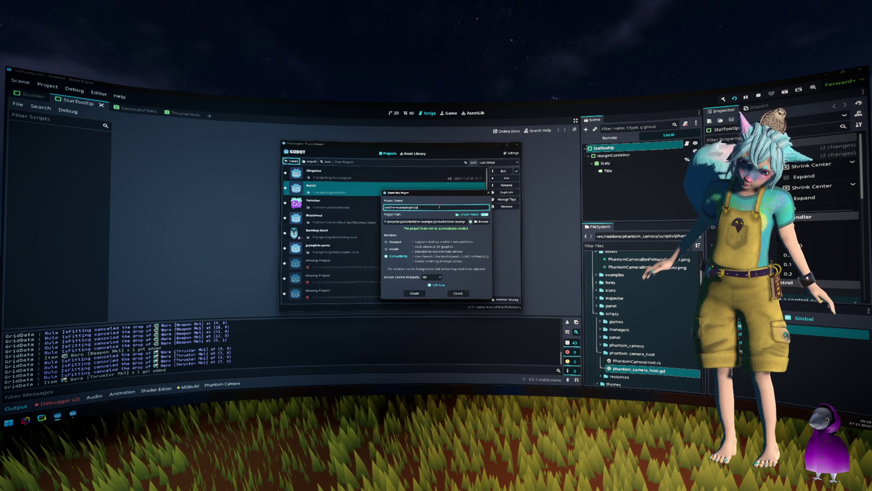
drag(444, 221, 491, 225)
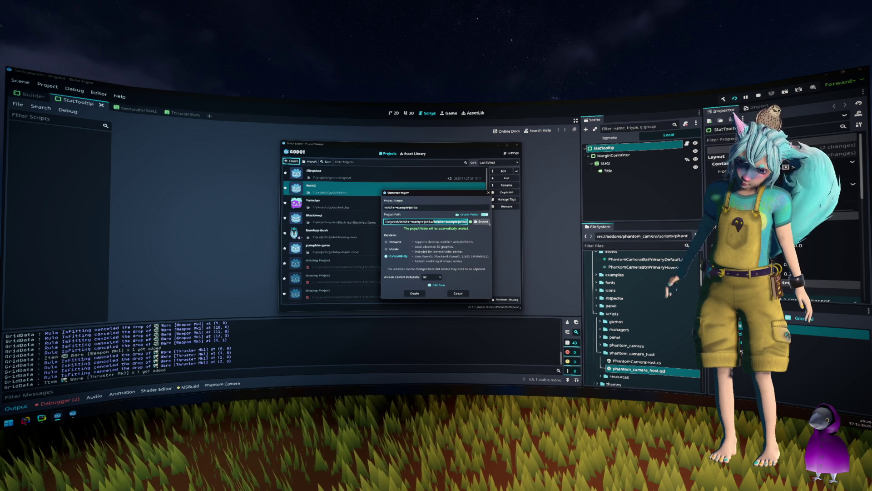
key(BackSpace)
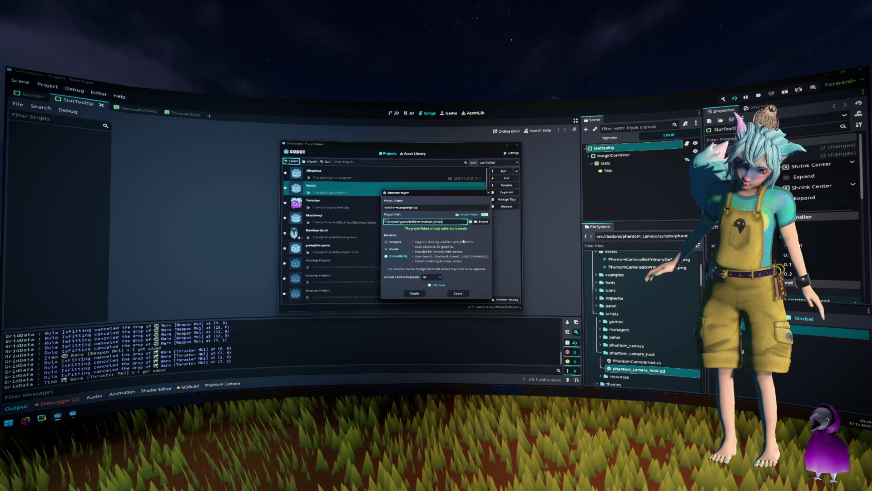
click(414, 293)
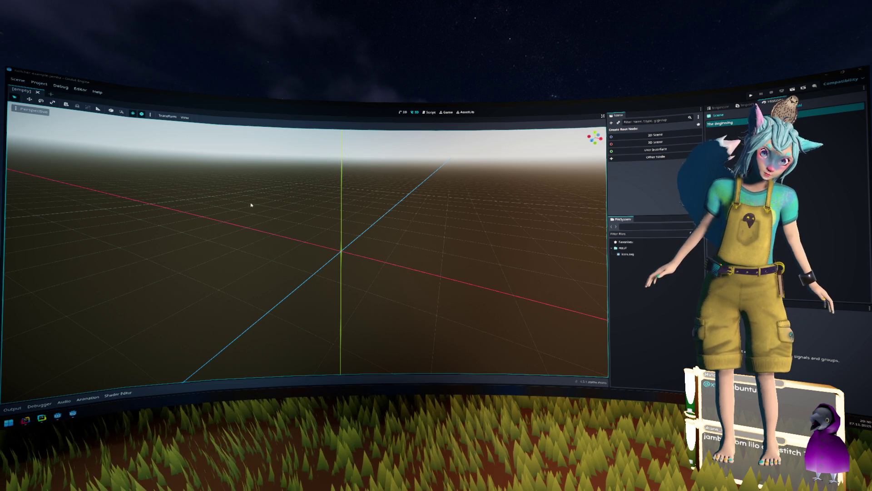
Search AssetLib for Twitcher, download it, and install its files into the project
click(466, 112)
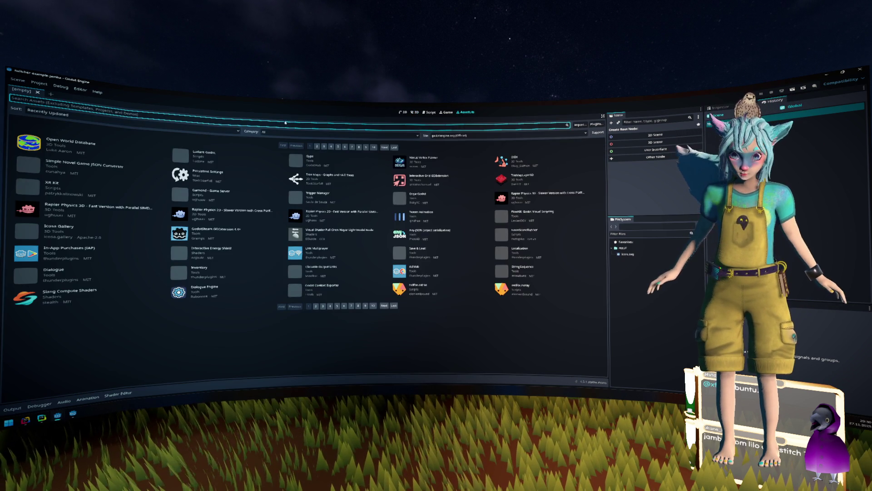
text(Twit)
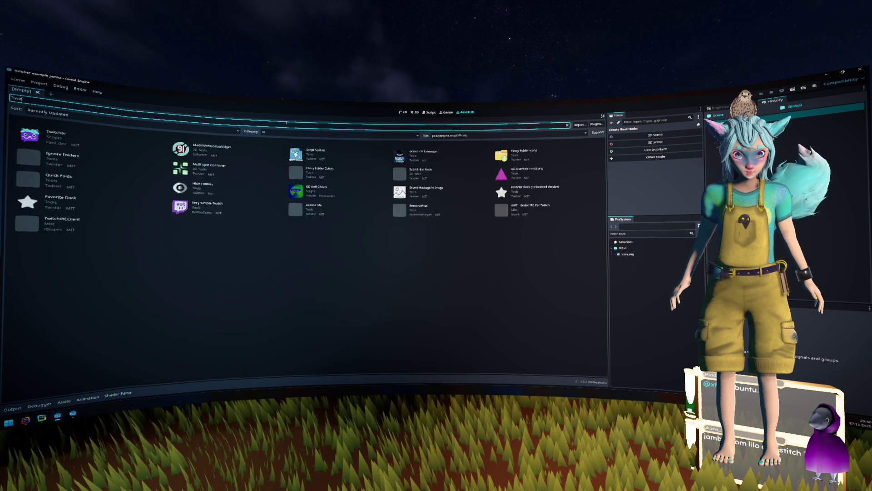
text(cher)
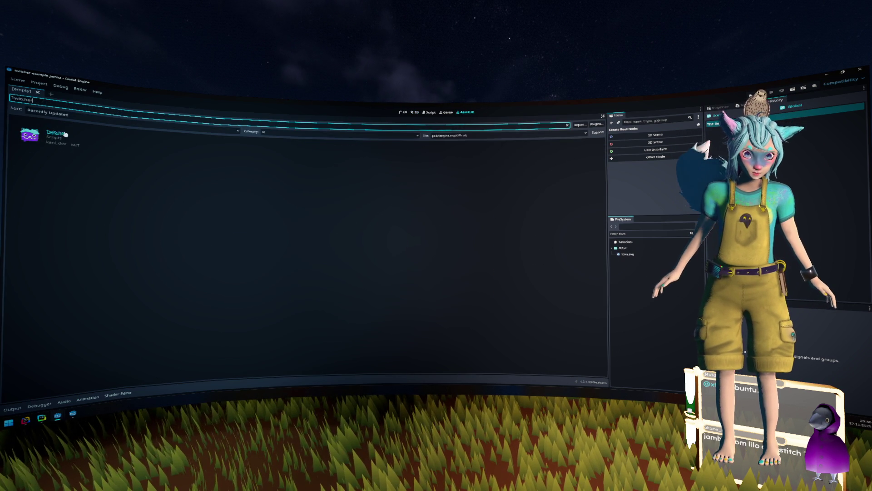
click(55, 132)
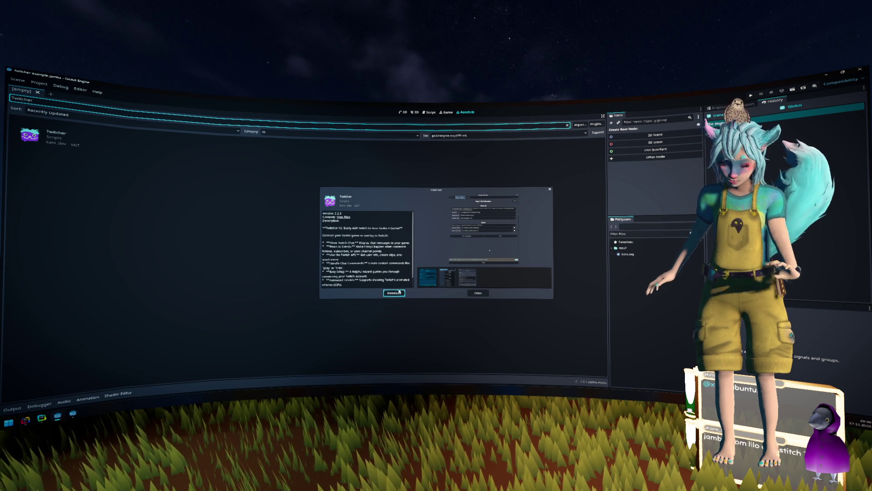
click(395, 293)
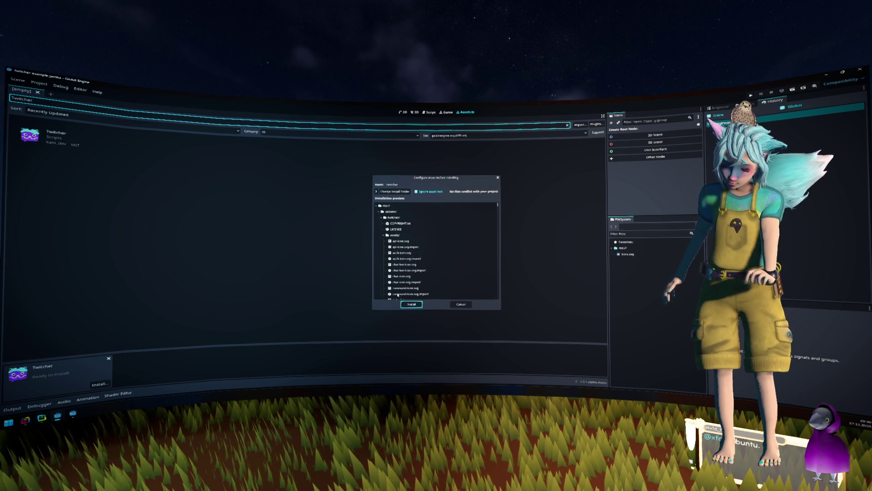
click(411, 304)
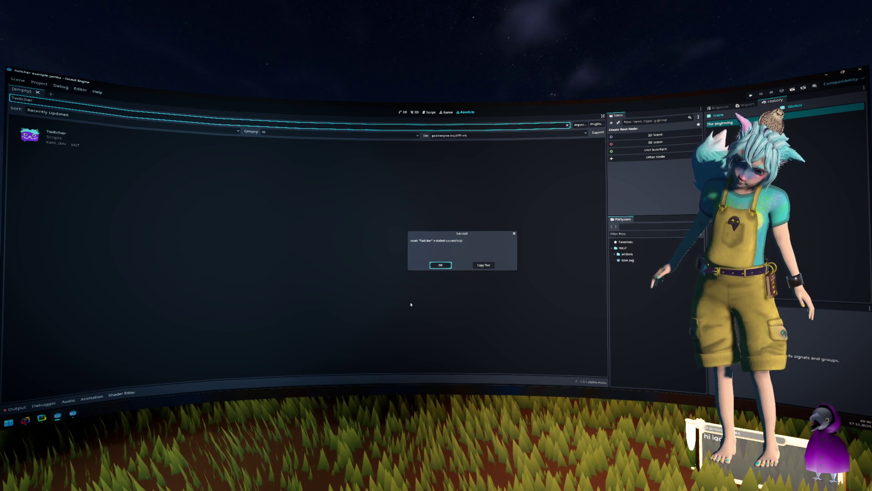
Confirm the 'Asset Twitcher installed successfully' message with OK
click(440, 265)
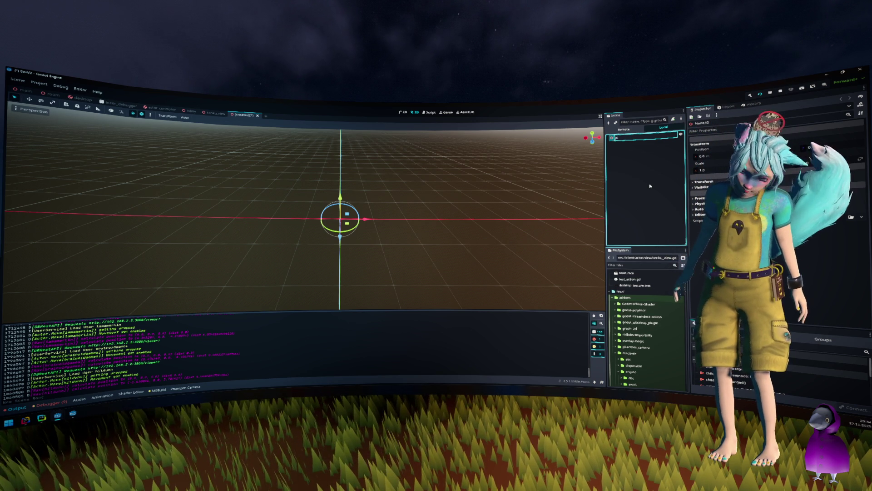
Rename the scene root to JumpQueen and open Save Scene As proposing jump_queen.tscn
text(mping)
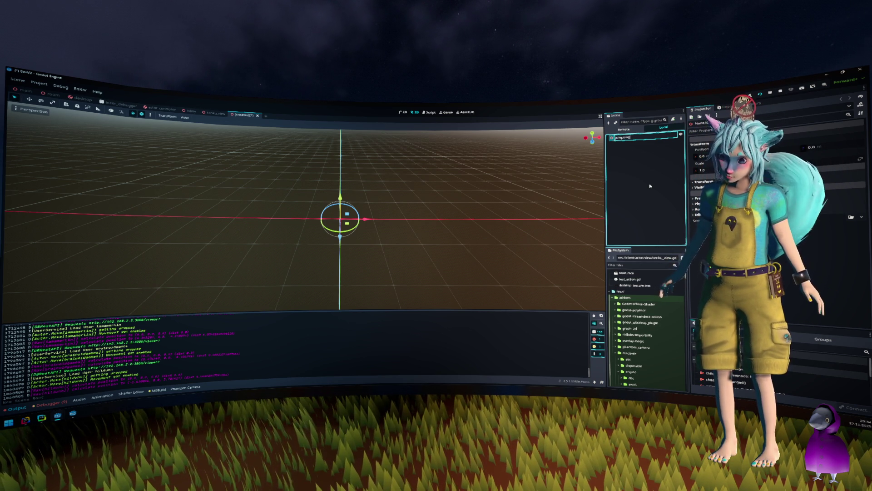
key(Return)
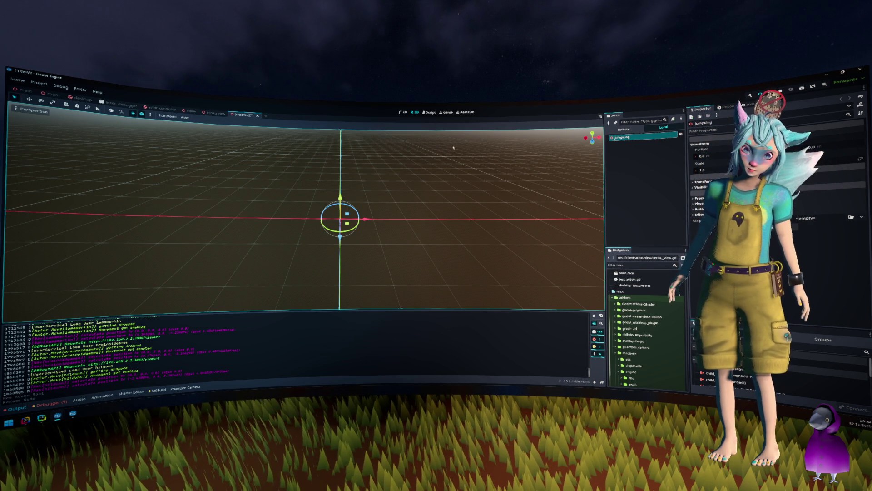
key(ctrl+s)
key(Escape)
click(635, 138)
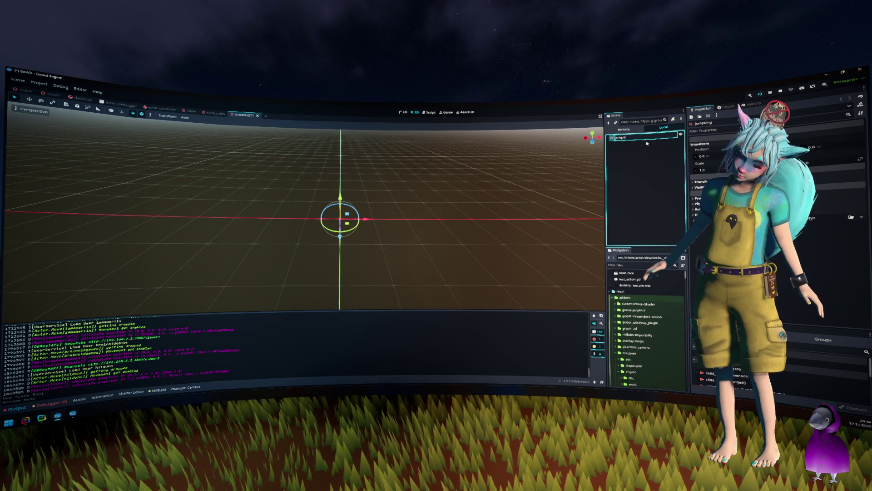
text(Queen)
key(Return)
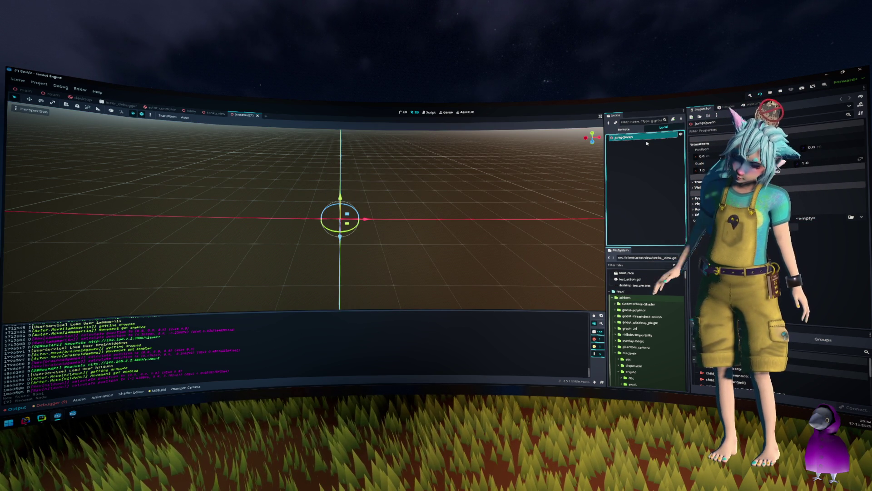
key(ctrl+s)
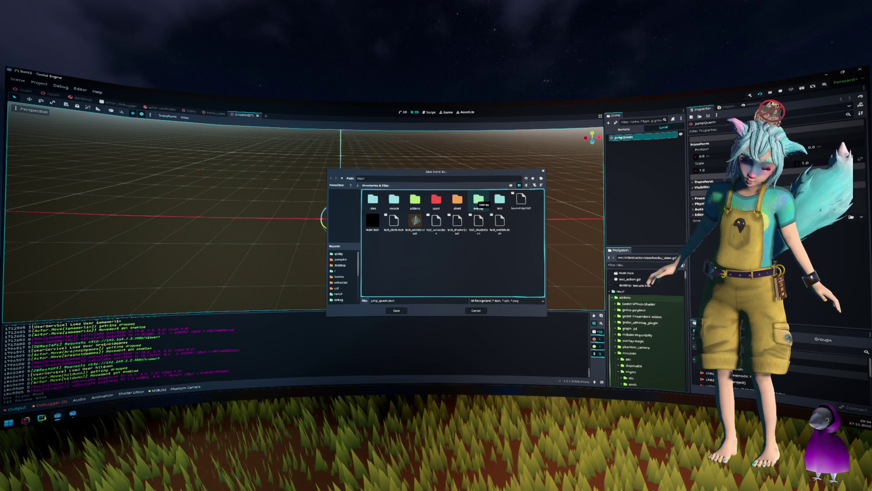
Inside the client folder, create a new jumpqueen folder
double_click(457, 199)
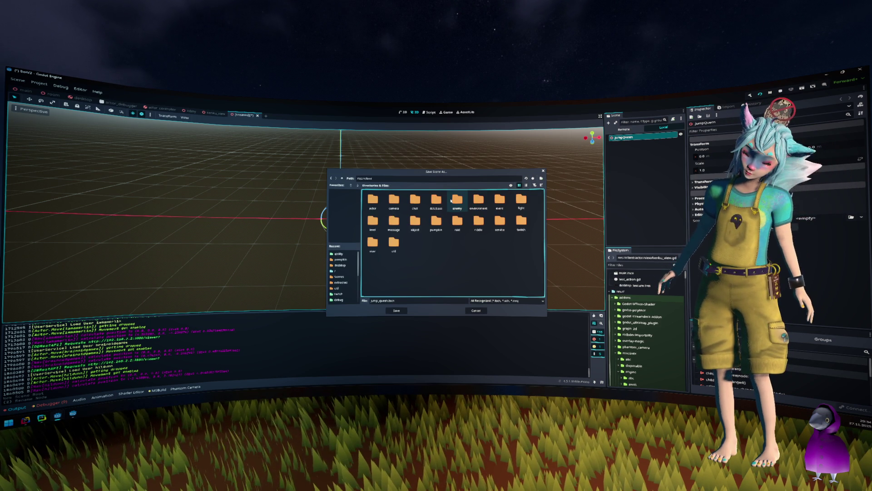
right_click(448, 258)
click(488, 261)
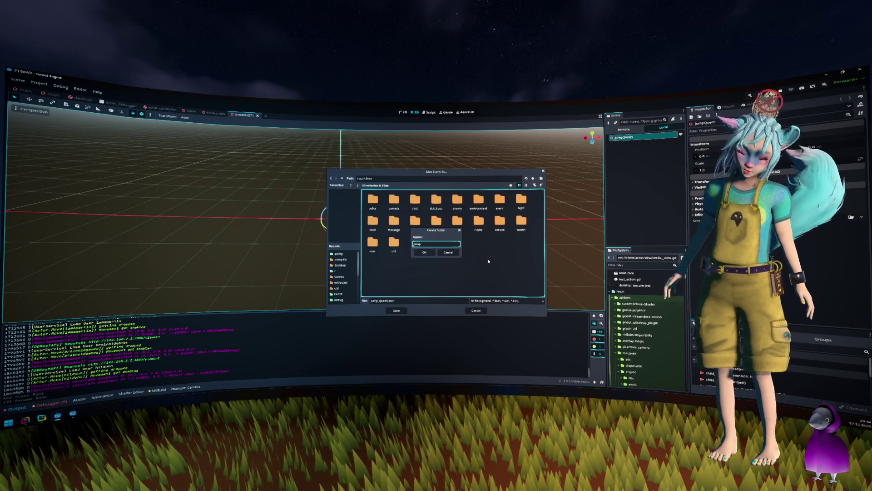
key(Return)
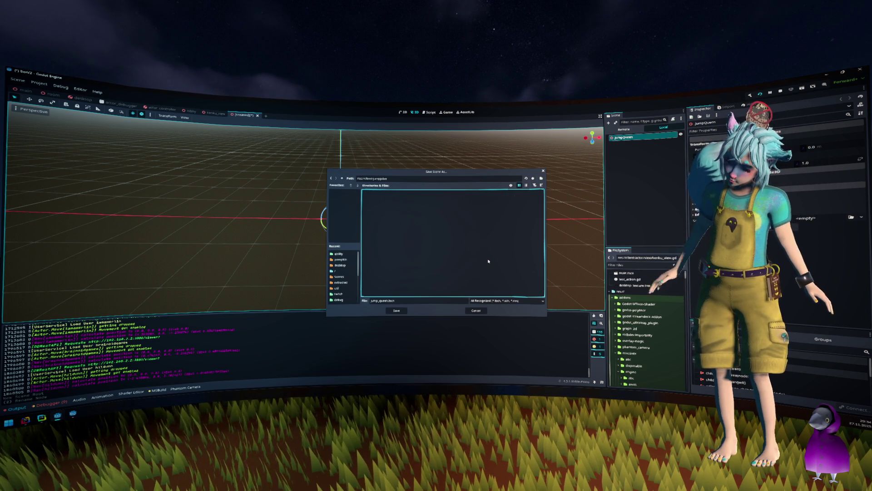
Edit the scene's file name and save it in the new folder
double_click(382, 301)
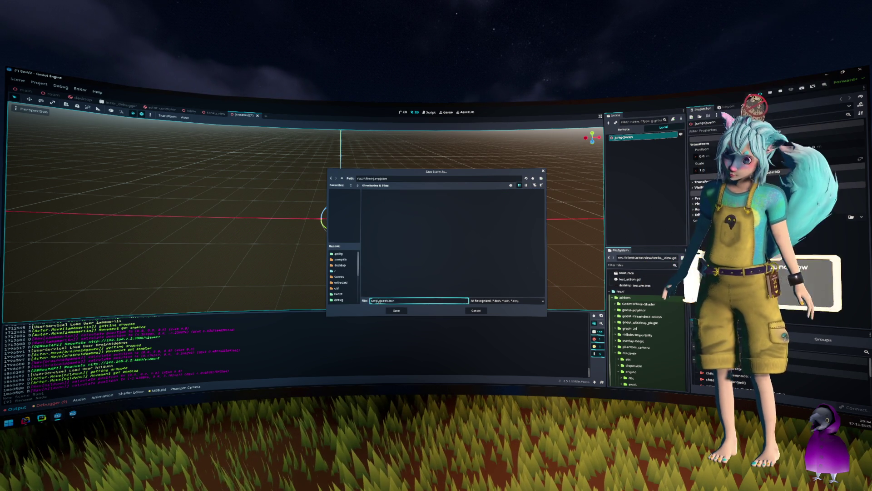
text(jack)
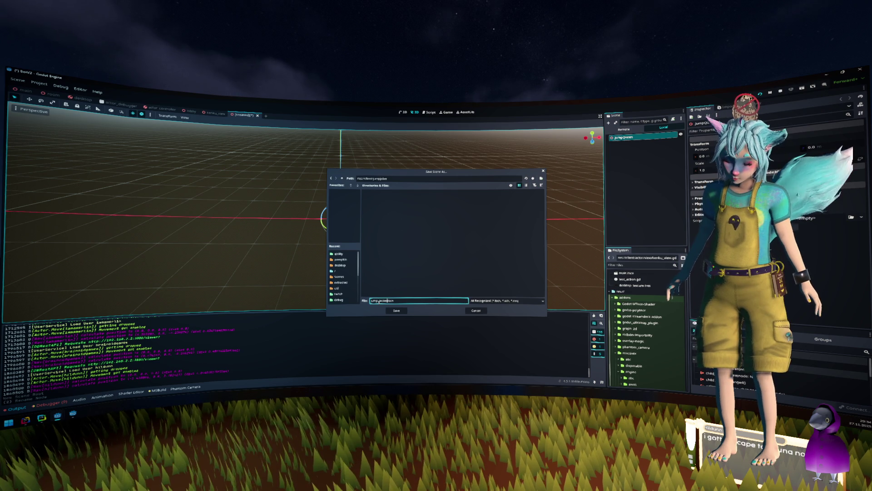
key(BackSpace)
key(BackSpace)
text(ker)
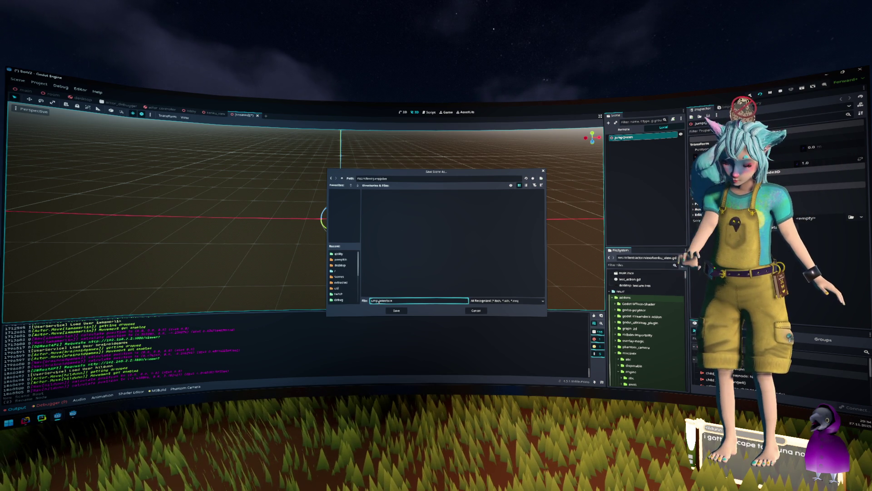
key(Return)
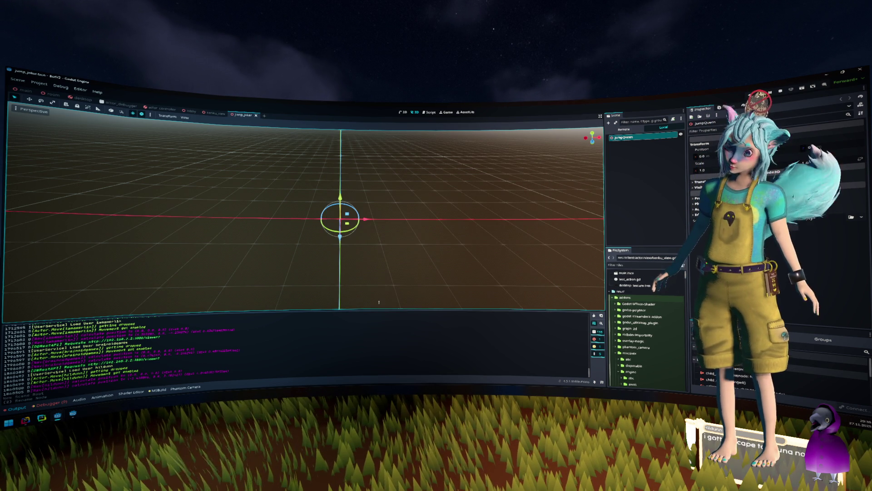
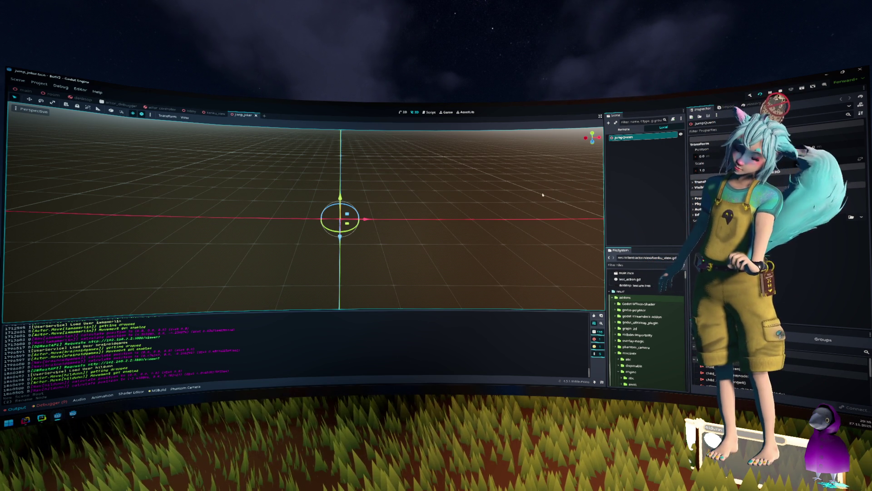
Back out of adding a child to jumpQueen and start a new empty scene with Ctrl+N
click(623, 167)
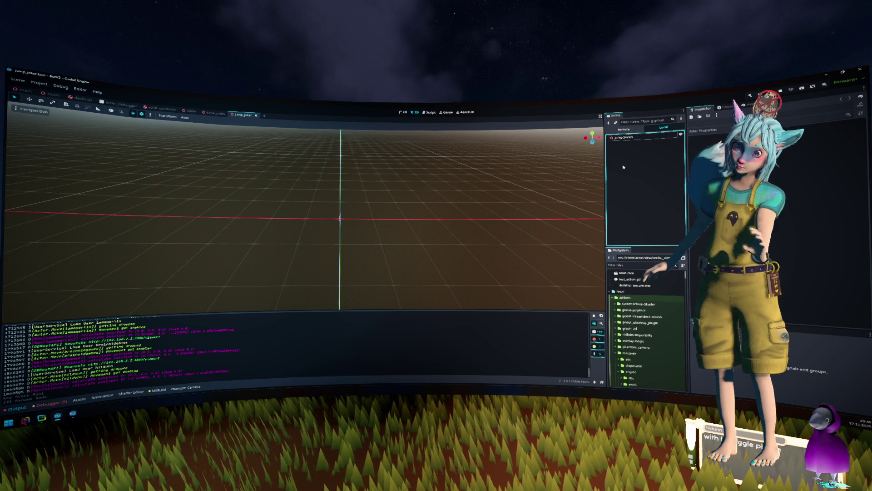
click(264, 219)
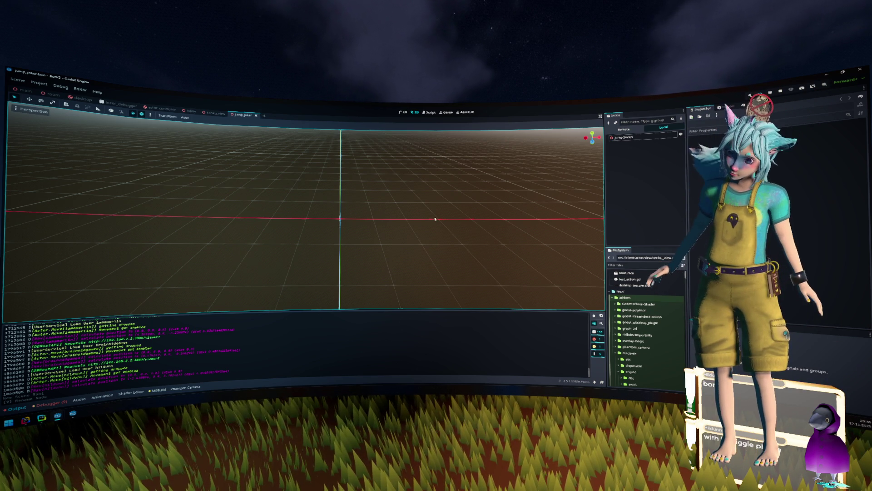
right_click(621, 137)
click(629, 142)
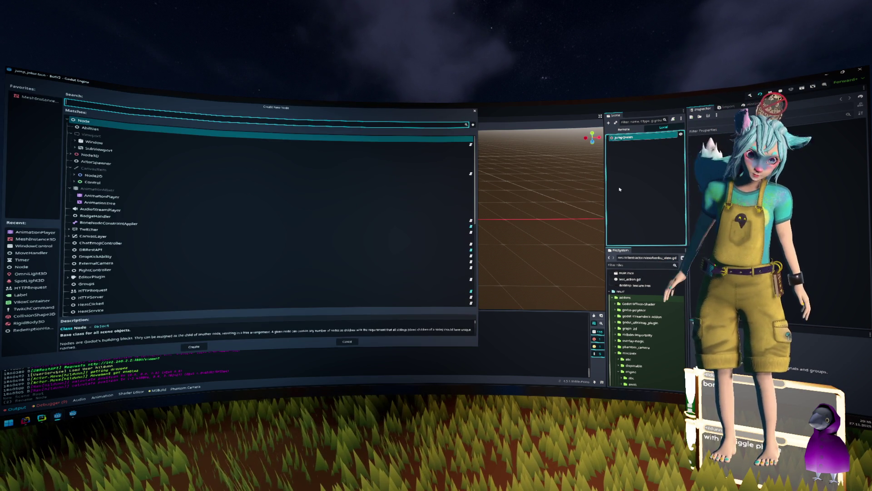
key(Escape)
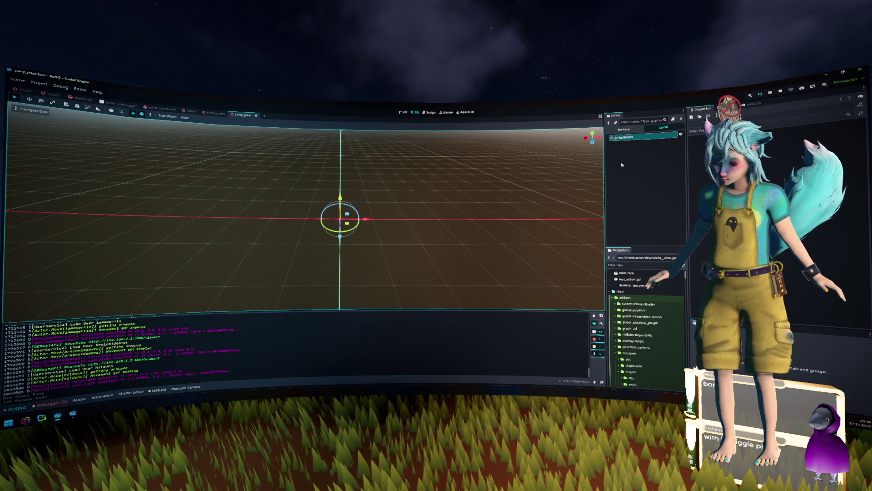
scroll(665, 322, down, 10)
scroll(665, 322, up, 3)
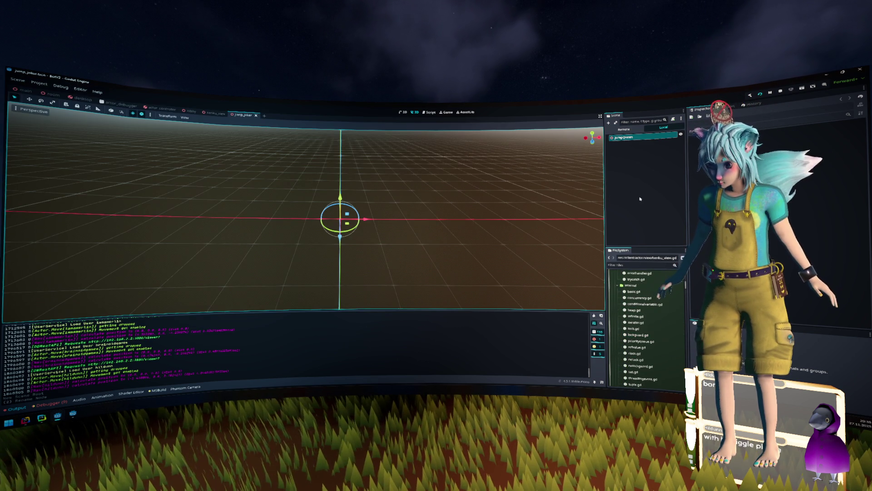
right_click(627, 137)
key(Escape)
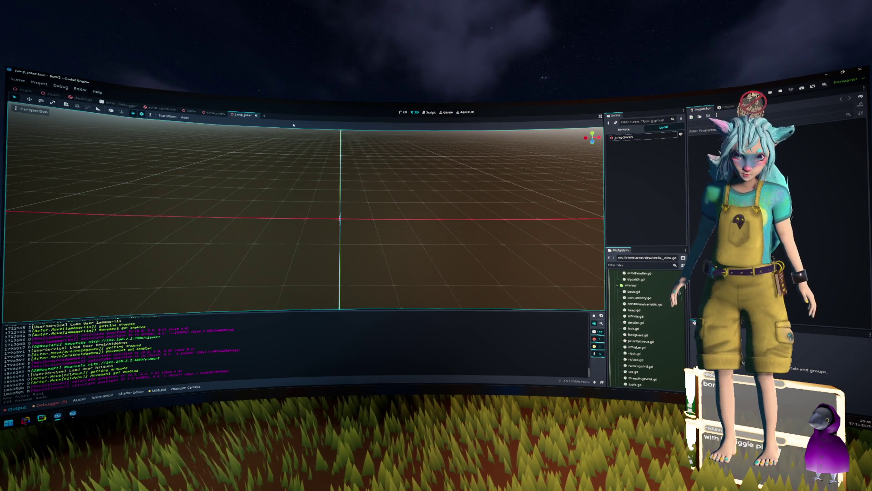
key(ctrl+n)
Create a 3D scene and change its Node3D root to a MeshInstance3D
click(645, 151)
right_click(635, 136)
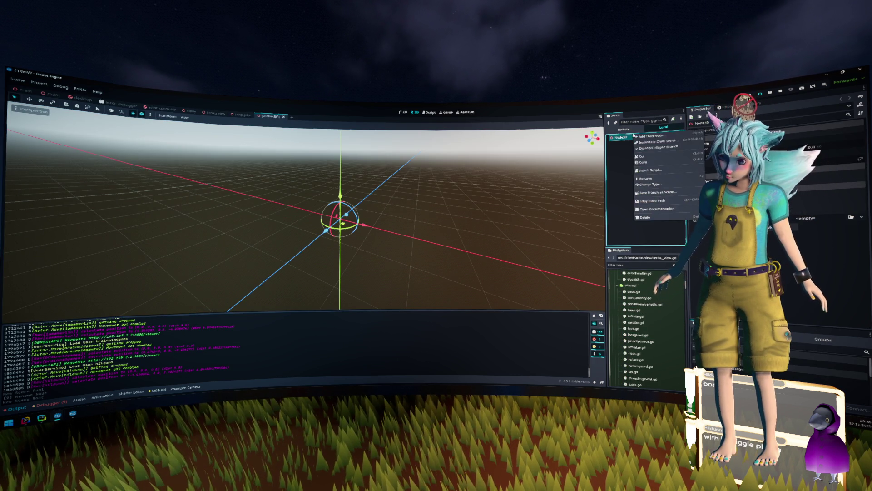
click(654, 184)
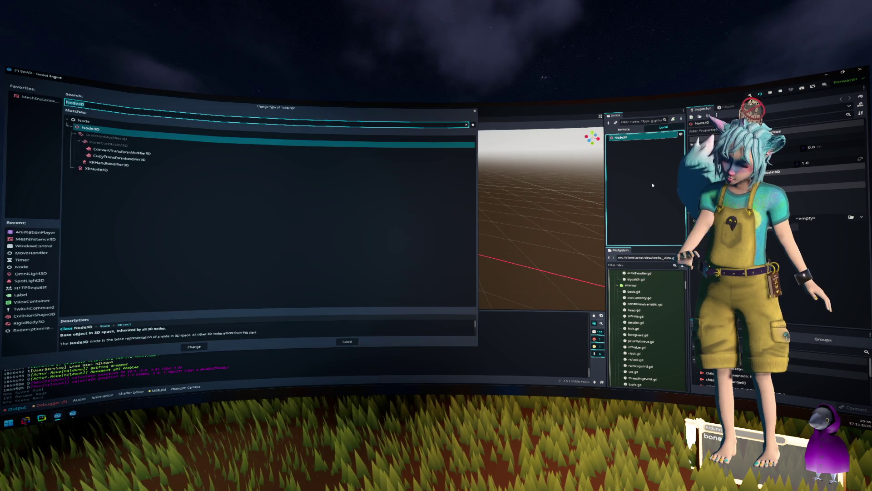
text(meshi)
key(Return)
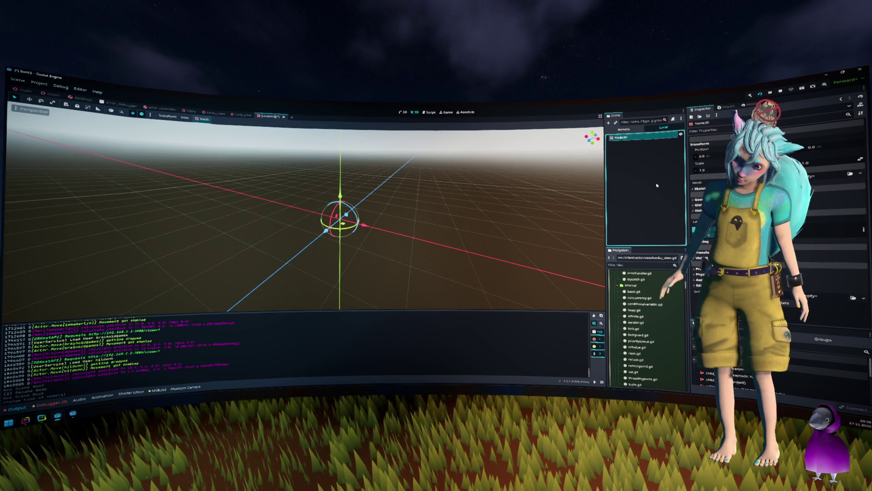
Give the root a new BoxMesh and resize it into a wide, flat, thin slab
click(860, 173)
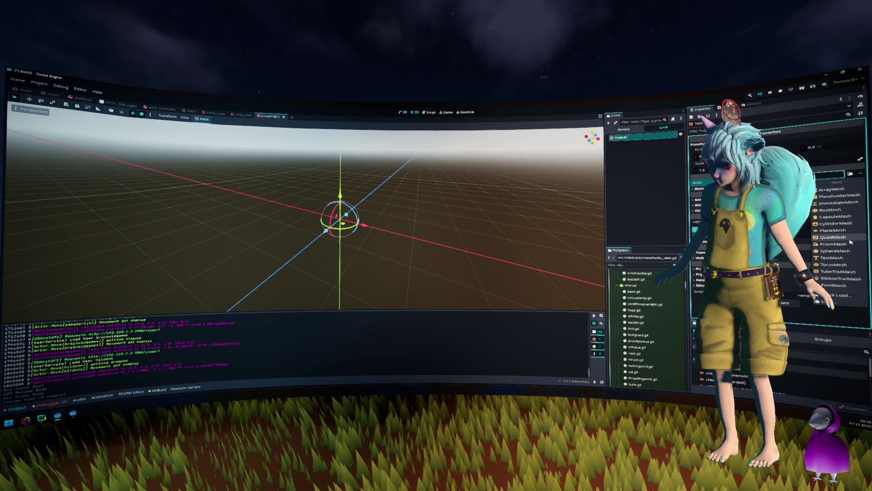
click(852, 210)
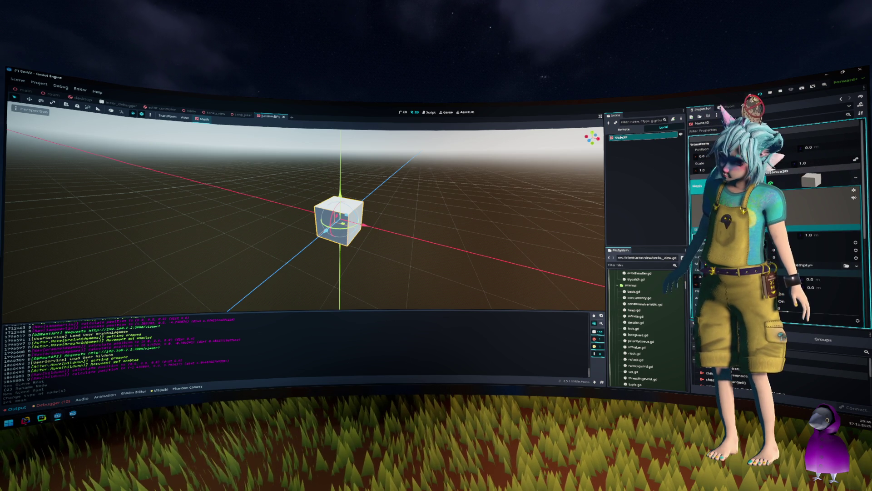
key(Return)
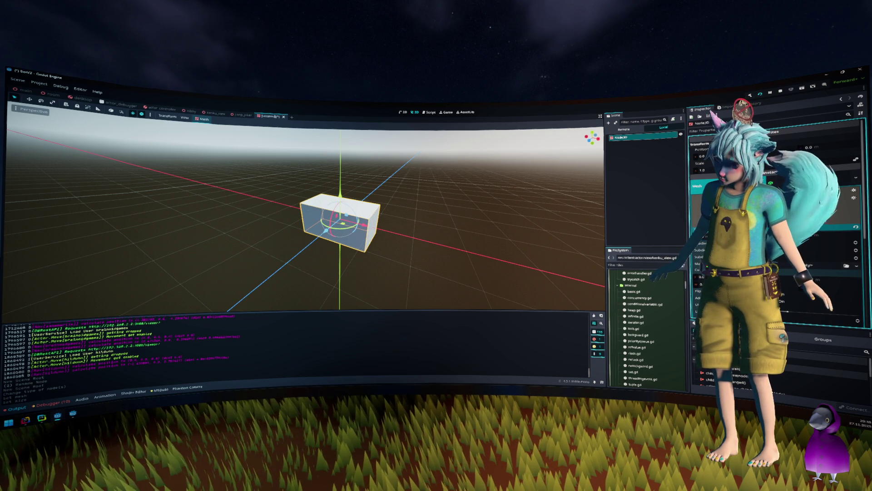
key(Return)
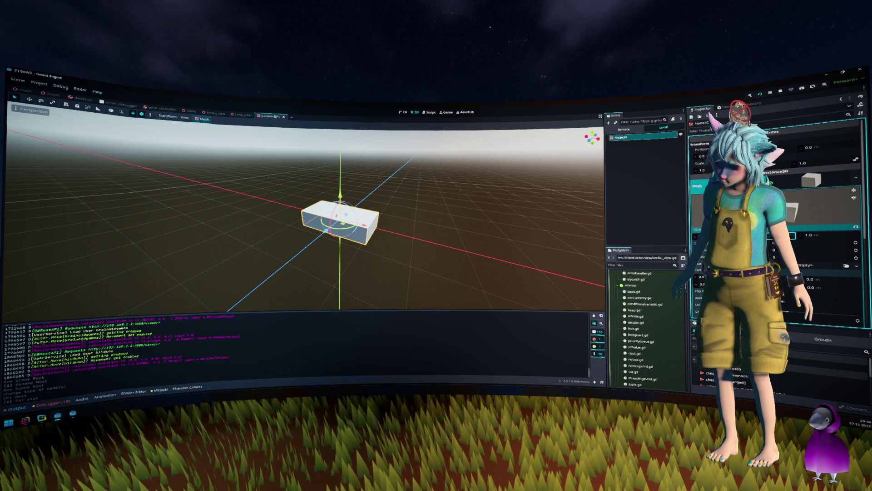
key(Return)
right_click(630, 138)
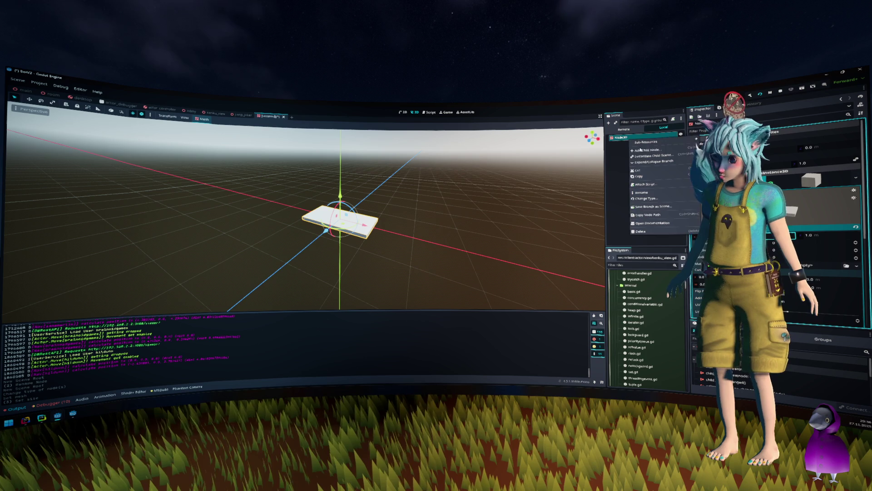
Add a StaticBody3D child under the slab's root node
click(659, 184)
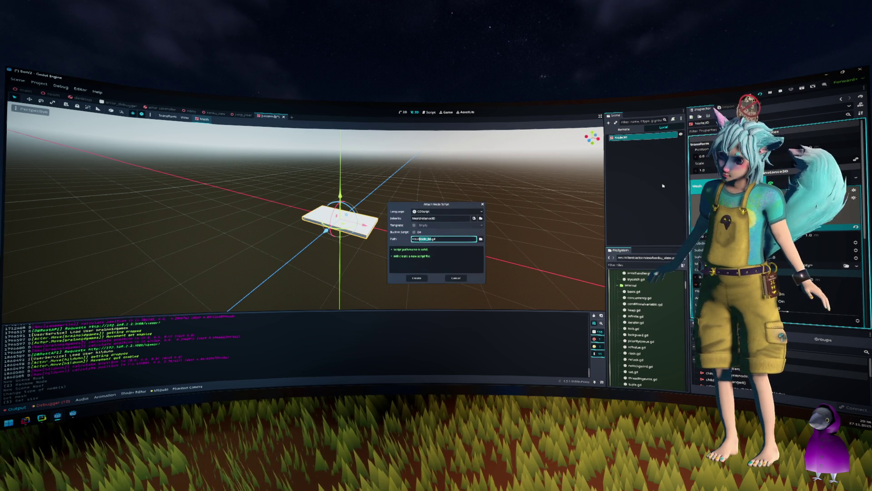
key(Escape)
right_click(641, 137)
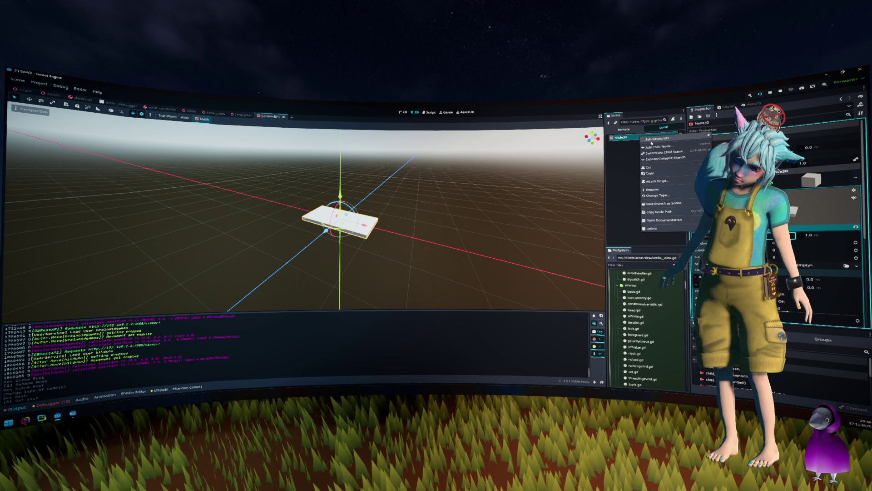
click(655, 147)
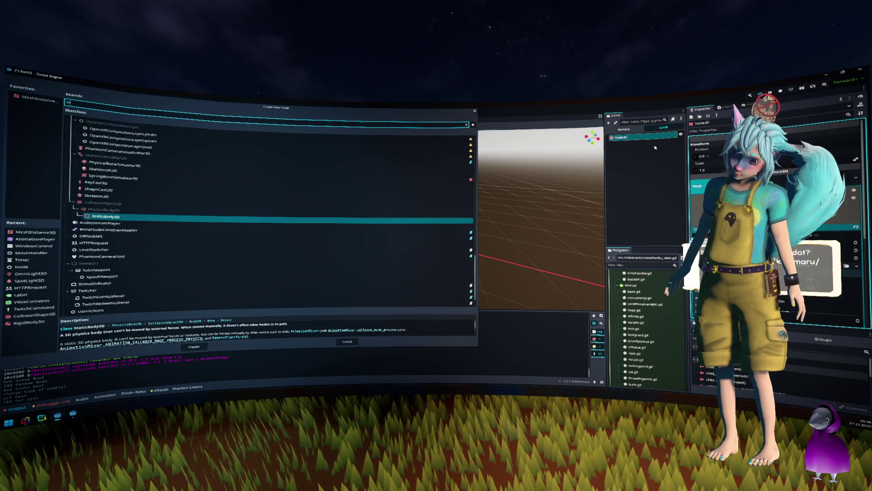
text(stat)
key(Return)
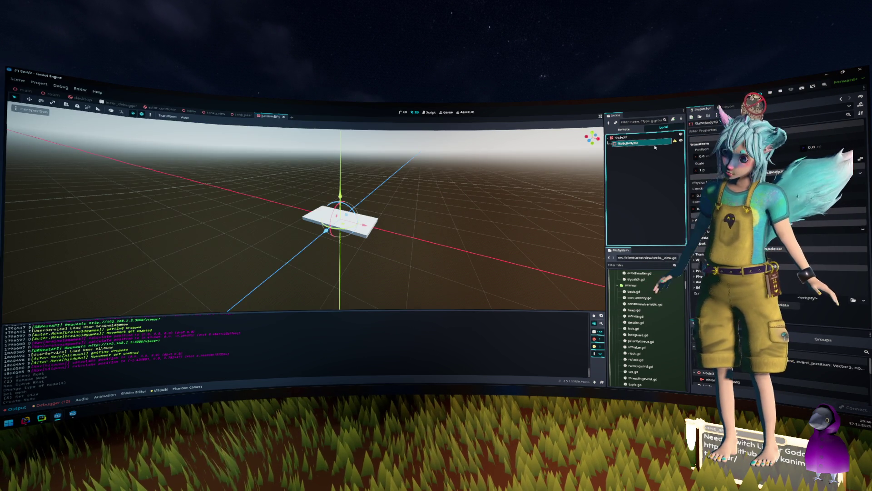
Add a CollisionShape3D under StaticBody3D with a new BoxShape3D
right_click(653, 147)
click(660, 148)
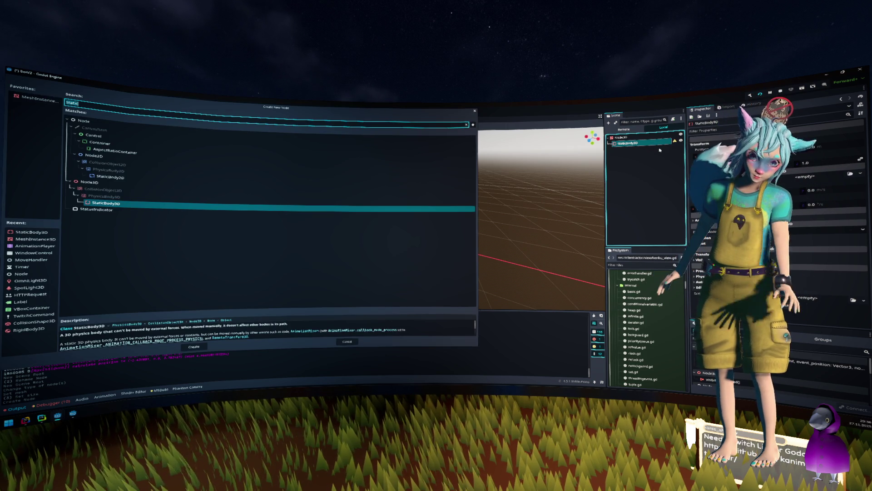
text(col)
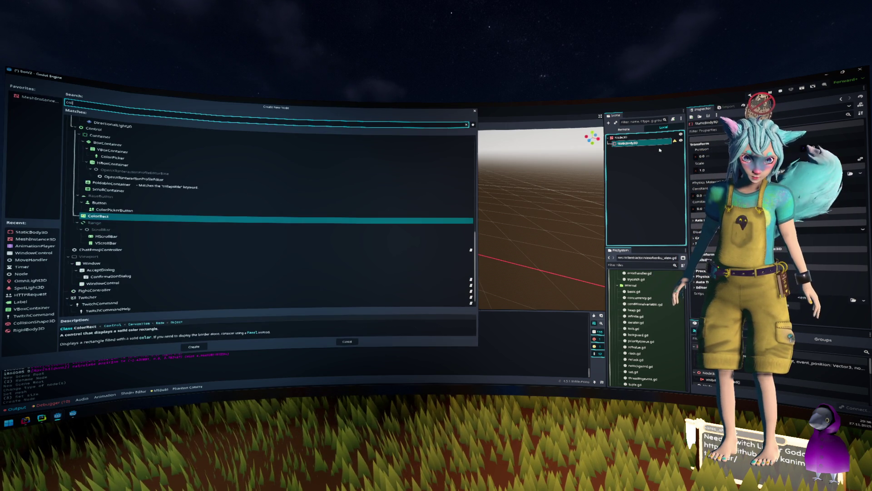
text(lis)
key(Return)
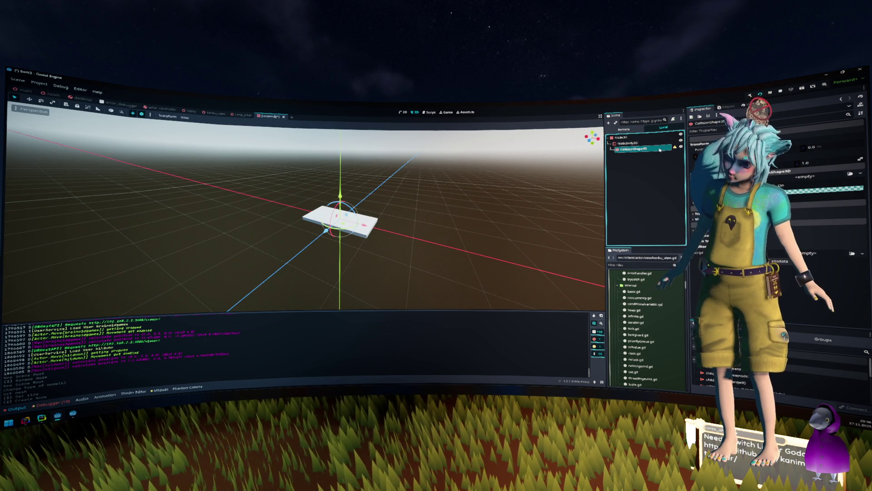
click(805, 176)
click(818, 195)
Size the collision box to 2.0 wide and 0.2 high to match the slab
click(636, 137)
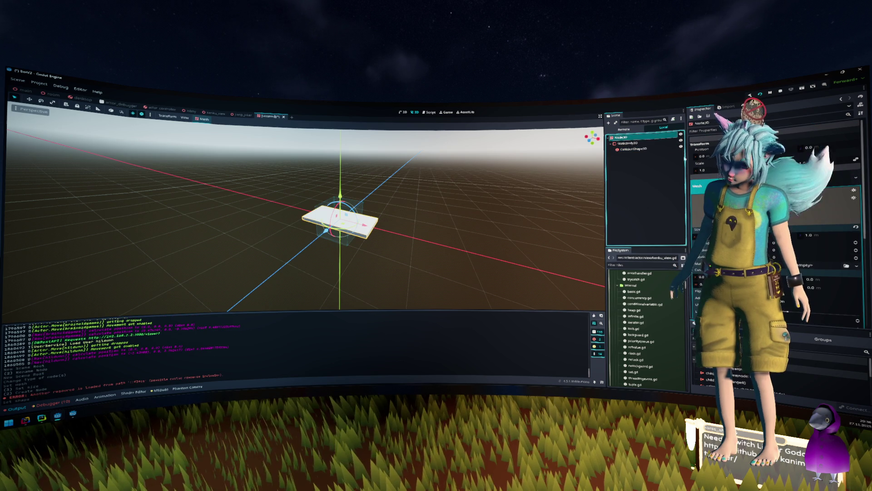
click(650, 149)
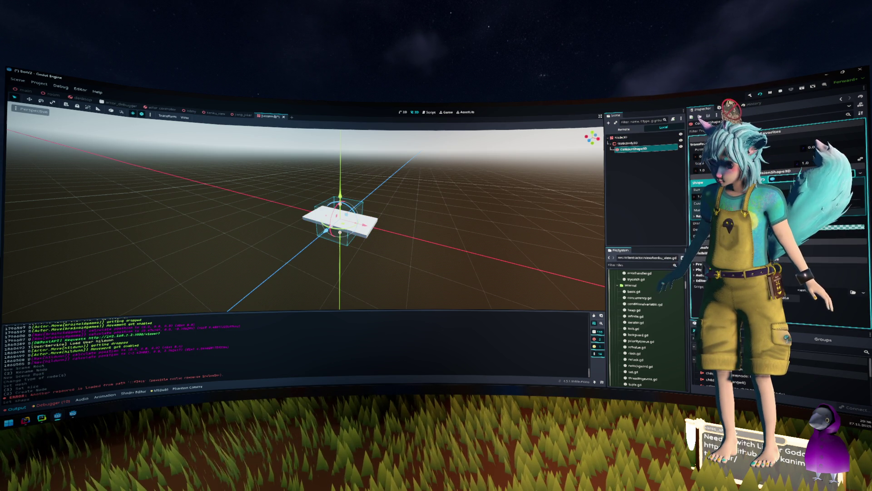
text(2)
key(Return)
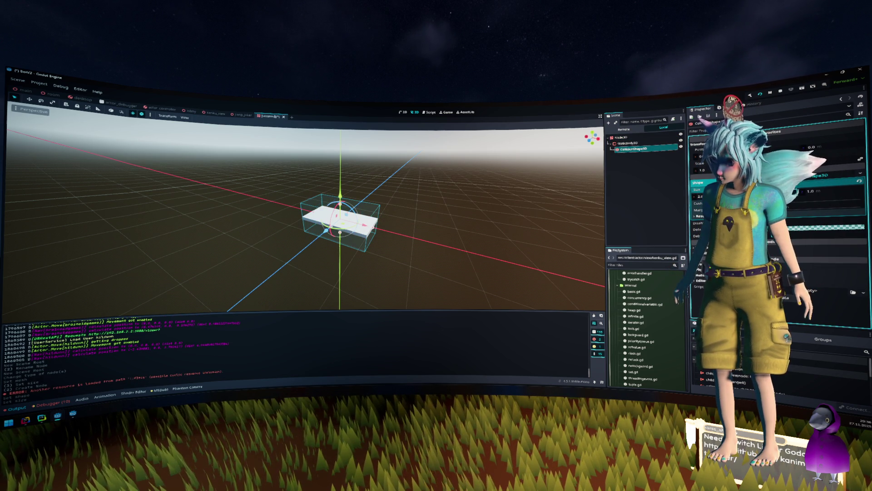
text(0.2)
key(Return)
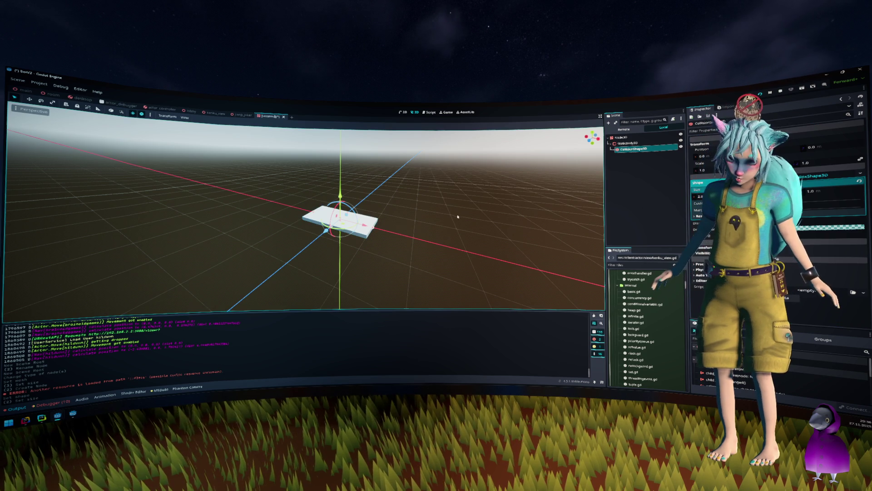
drag(465, 216, 470, 217)
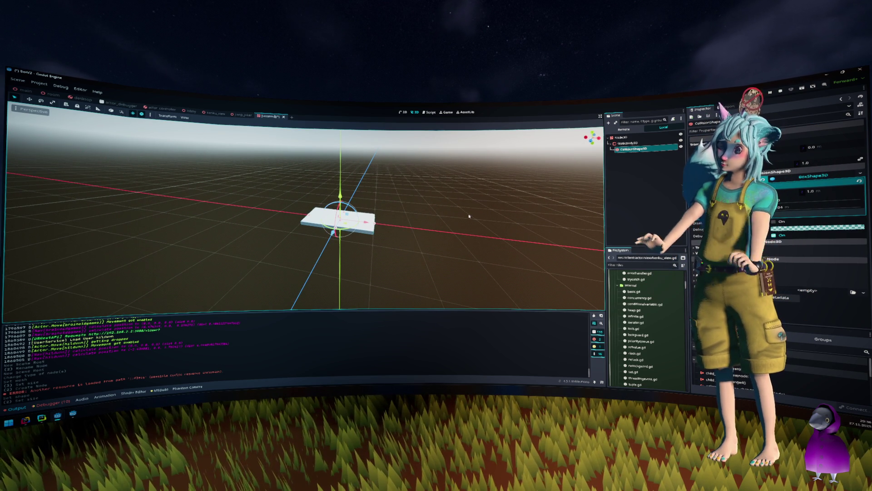
click(469, 216)
Rename the slab scene's root node to Platform
scroll(409, 214, up, 2)
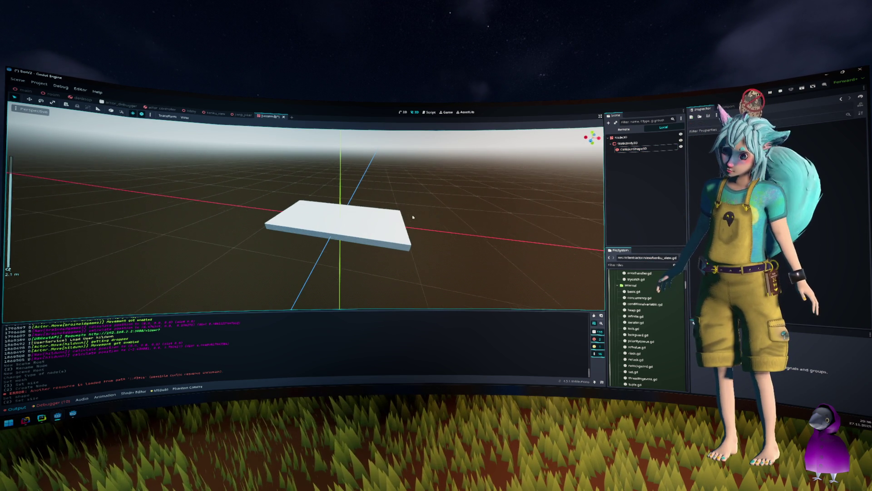
mouse_move(435, 219)
mouse_down()
mouse_move(440, 200)
mouse_move(580, 170)
mouse_up()
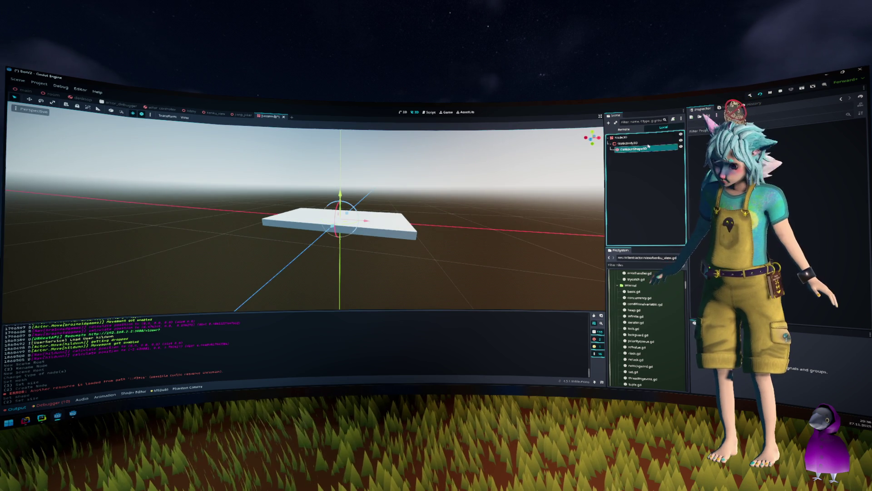
click(629, 138)
text(root)
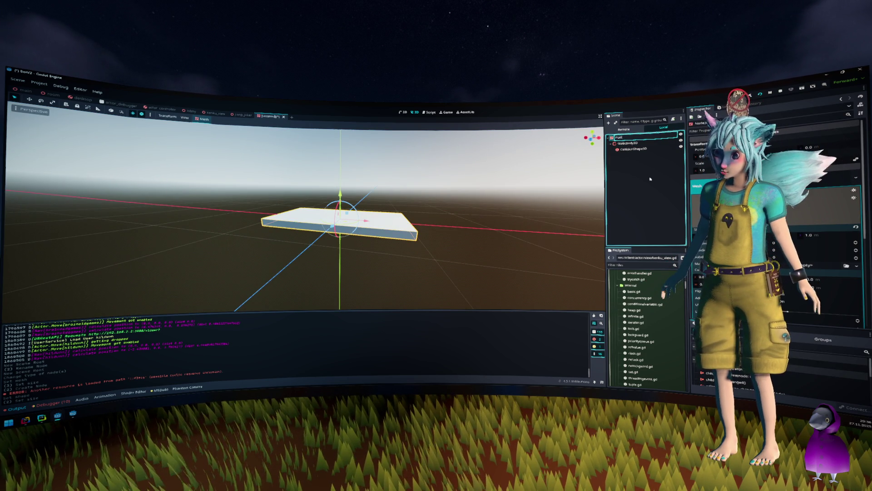
text(form)
key(Return)
Save the scene as platform.tscn and return to the jump_joker scene
key(ctrl+s)
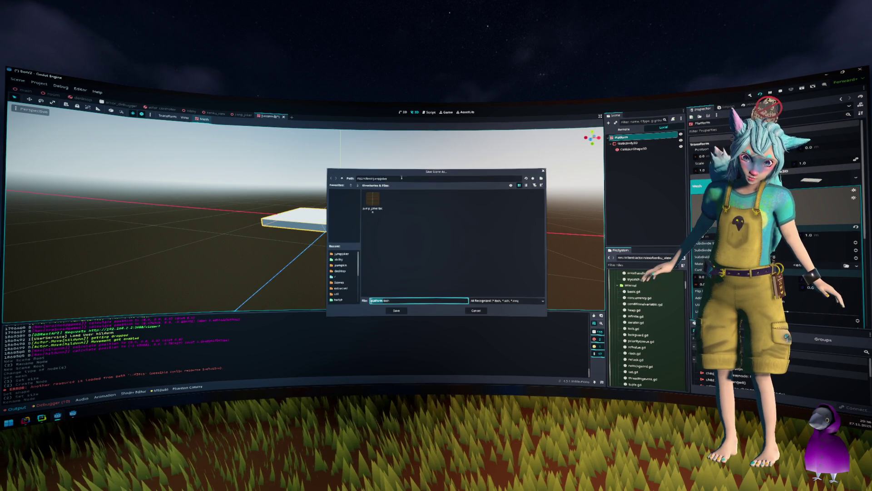
click(417, 212)
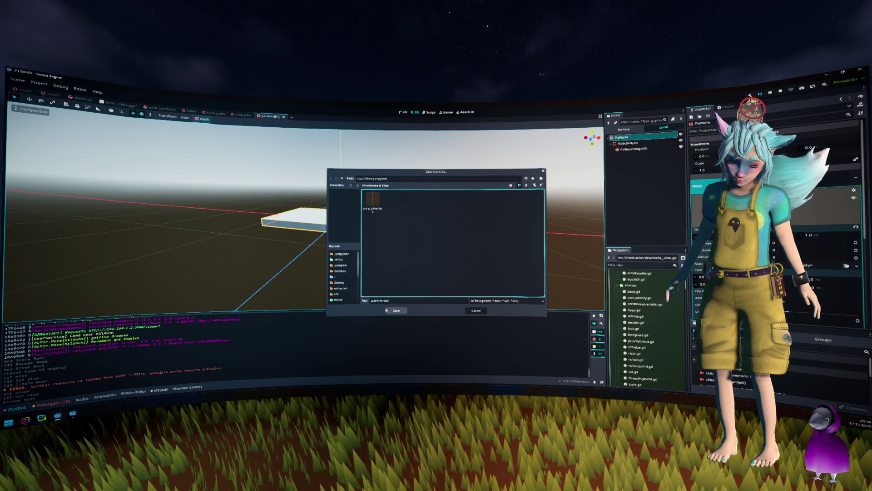
click(385, 310)
drag(401, 176, 297, 120)
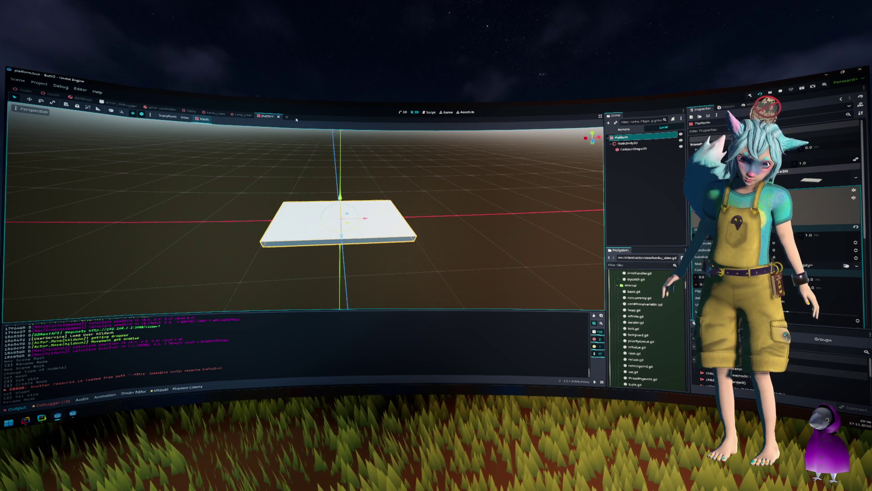
click(248, 113)
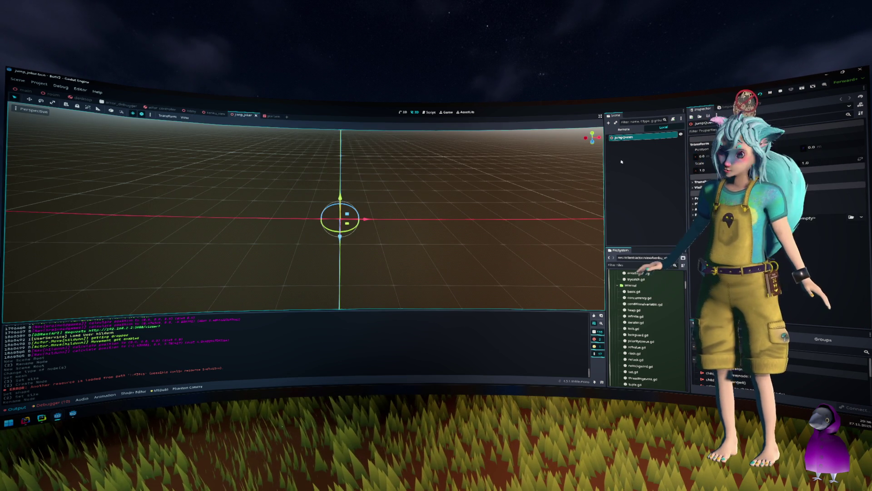
Add a plain Node child under JumpQueen named MapGenerator
right_click(631, 138)
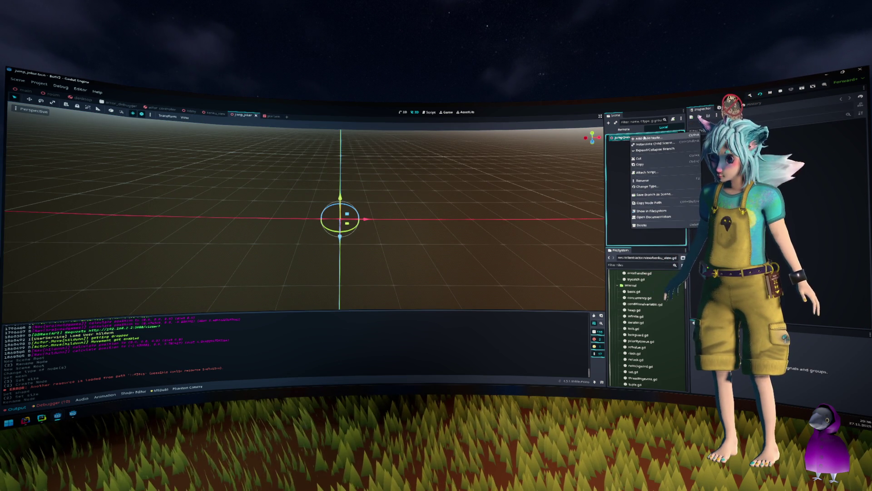
click(646, 137)
key(Up)
key(Up)
key(Up)
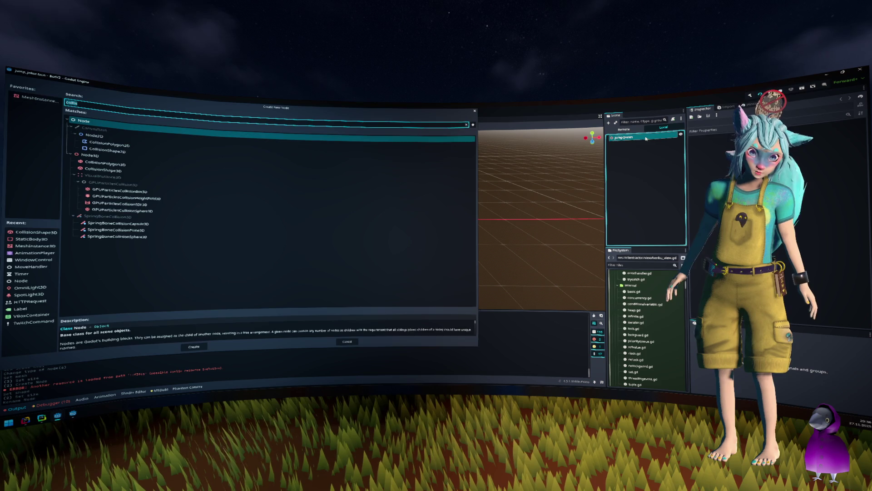
key(Return)
text(MapGenerator)
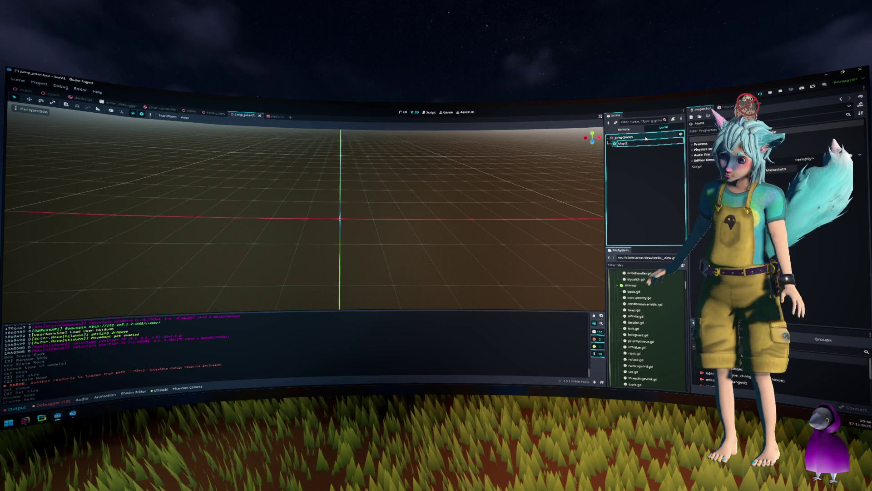
key(Return)
Attach a new map_generator.gd script to MapGenerator
right_click(640, 142)
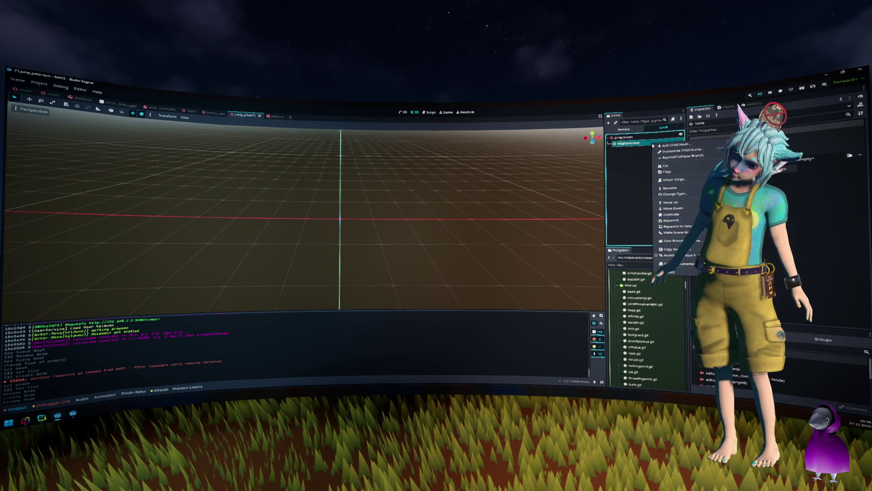
click(696, 179)
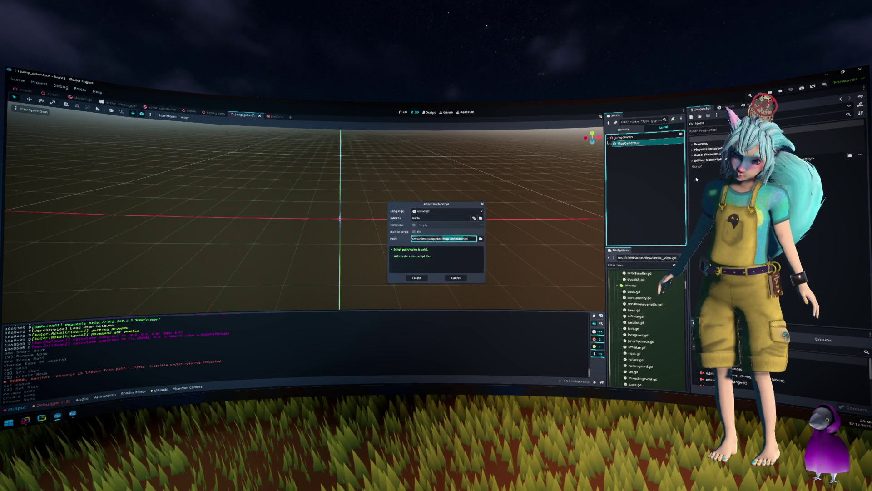
key(Return)
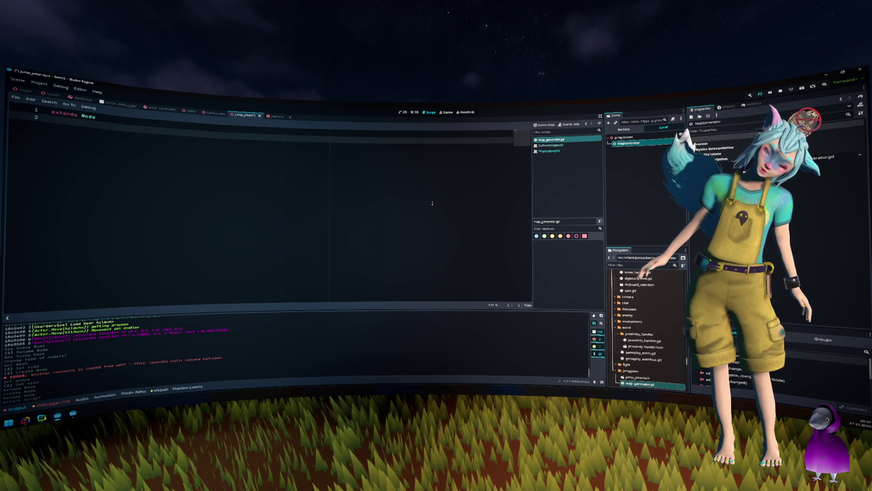
Declare exports amount_platforms: int, platform: PackedScene and height: float in map_generator.gd
key(Return)
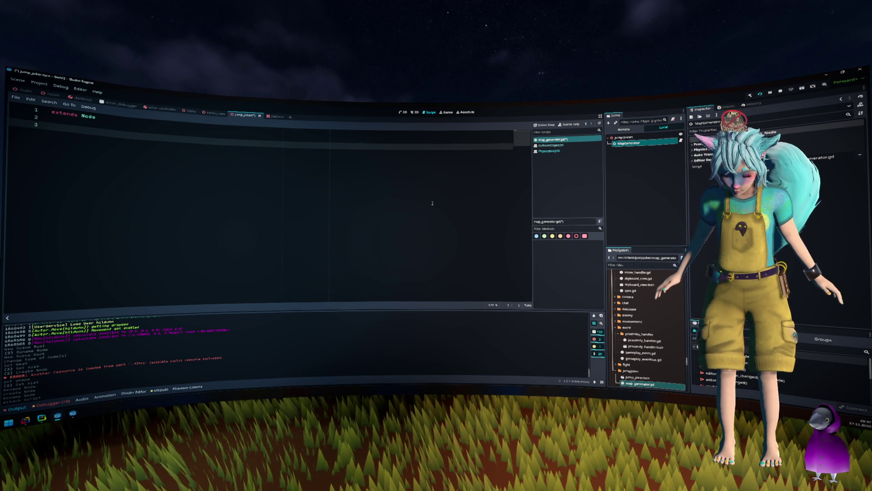
text(export var)
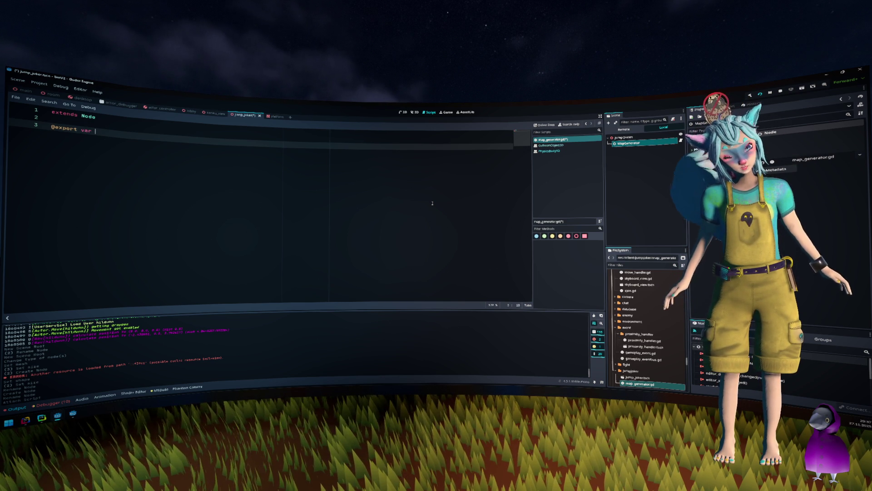
text( amount_platforms:)
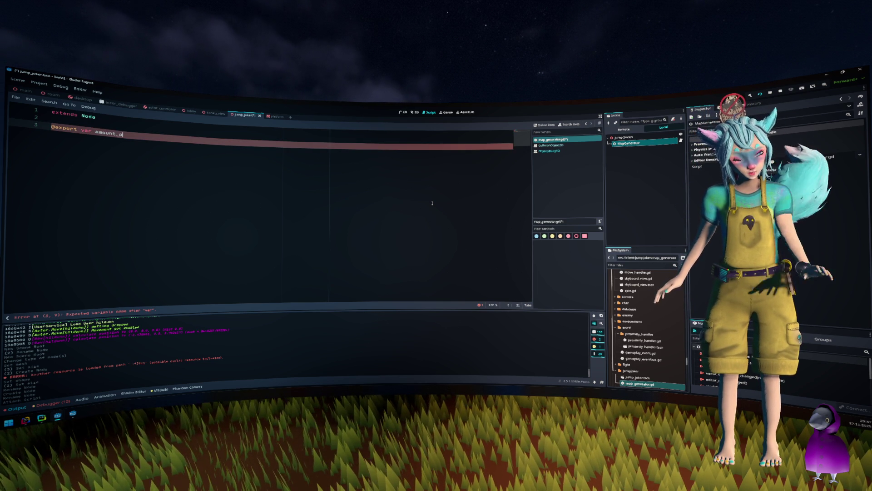
text( int)
key(Return)
key(Return)
key(Up)
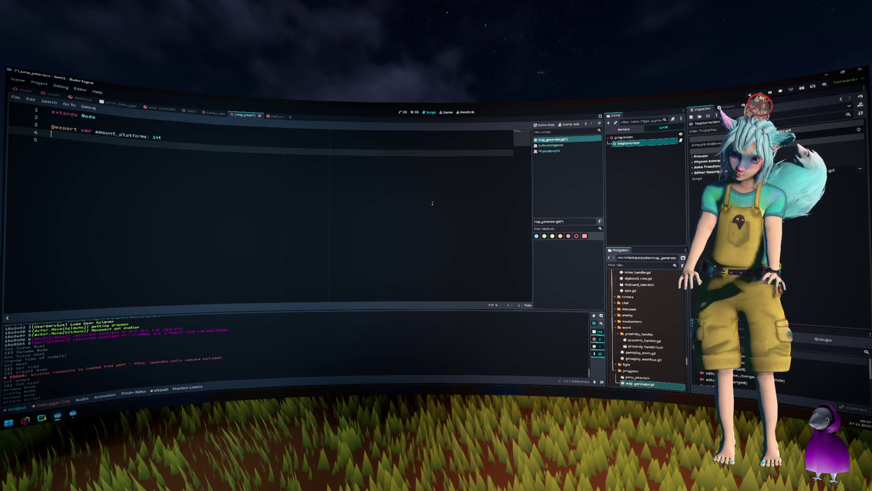
text(export var platf)
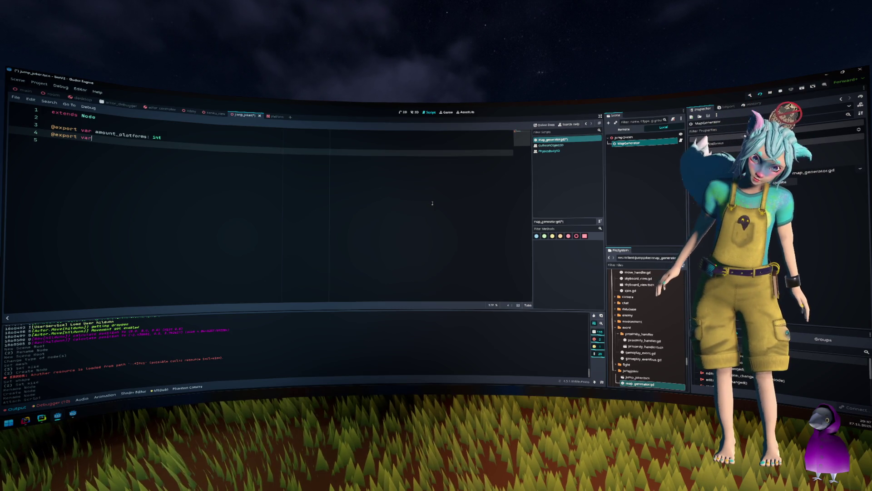
text(orm: P)
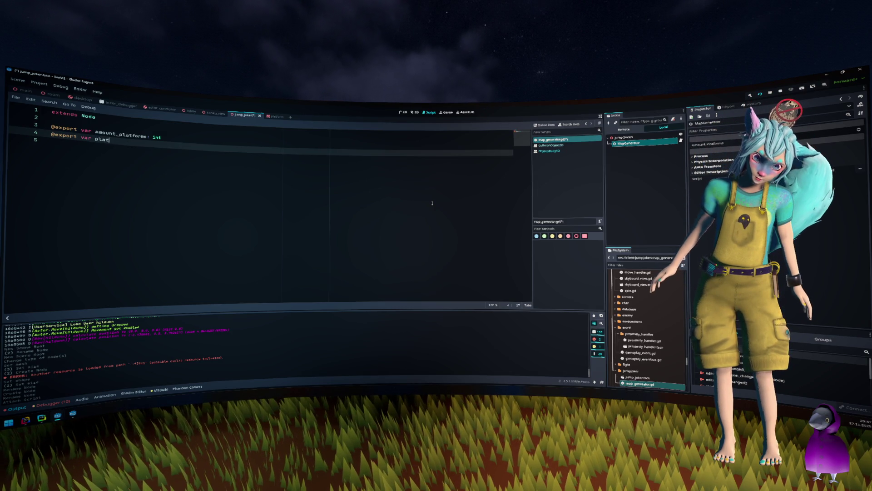
text(acke)
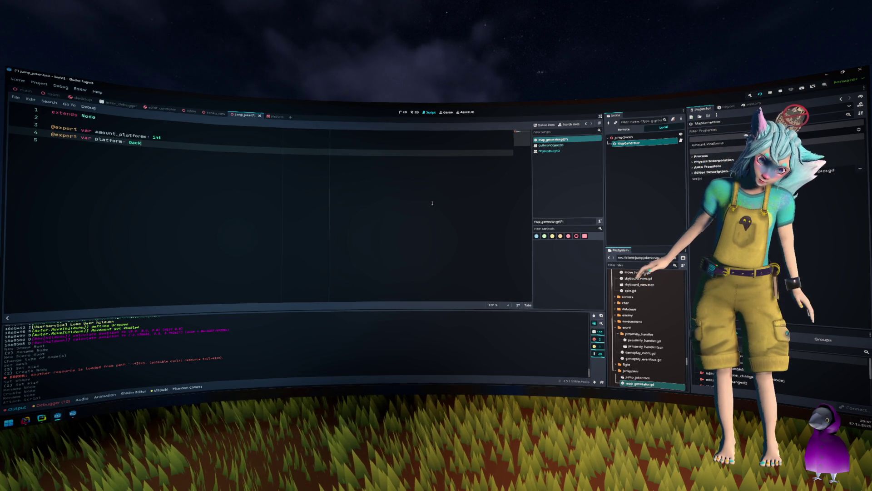
text(dScene)
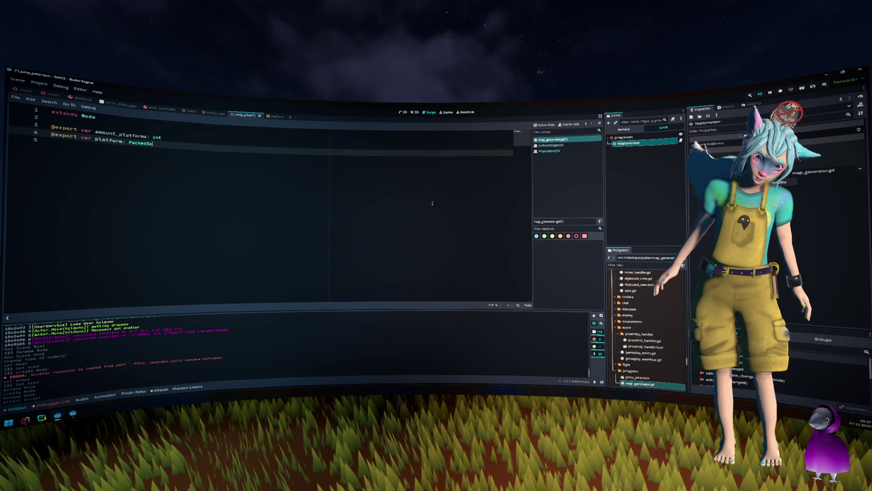
key(Return)
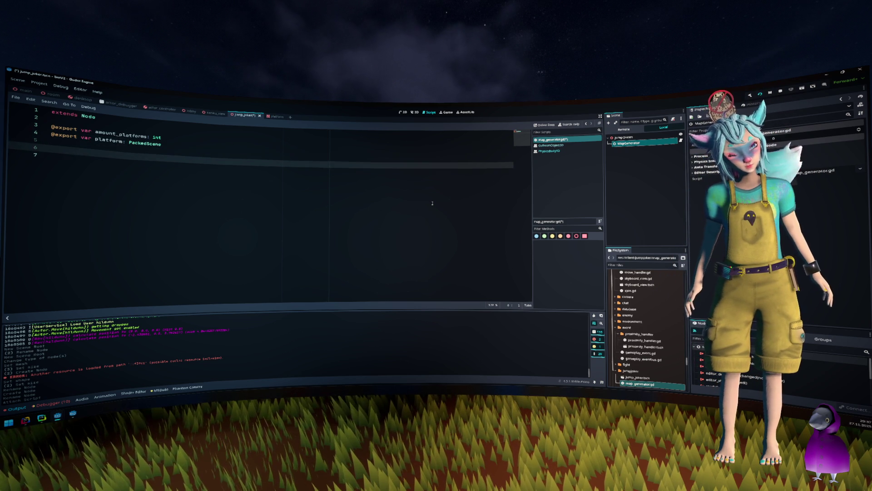
text(@export var height: fl)
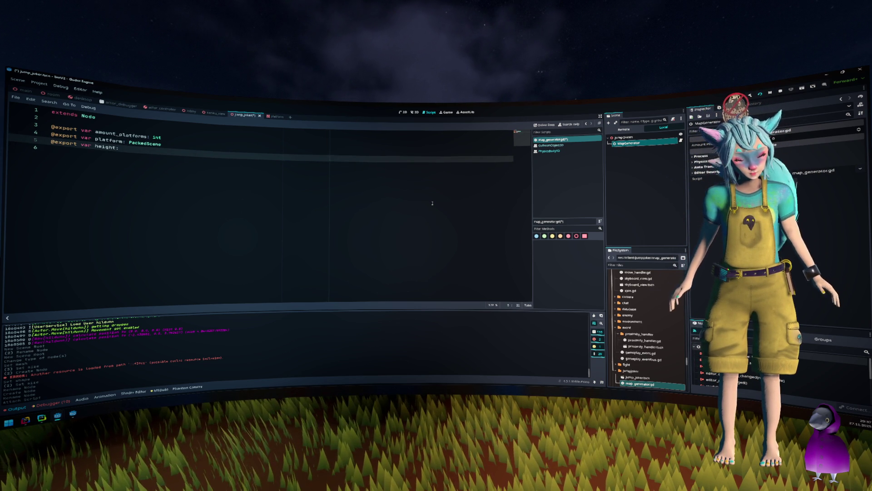
text(oat)
key(Return)
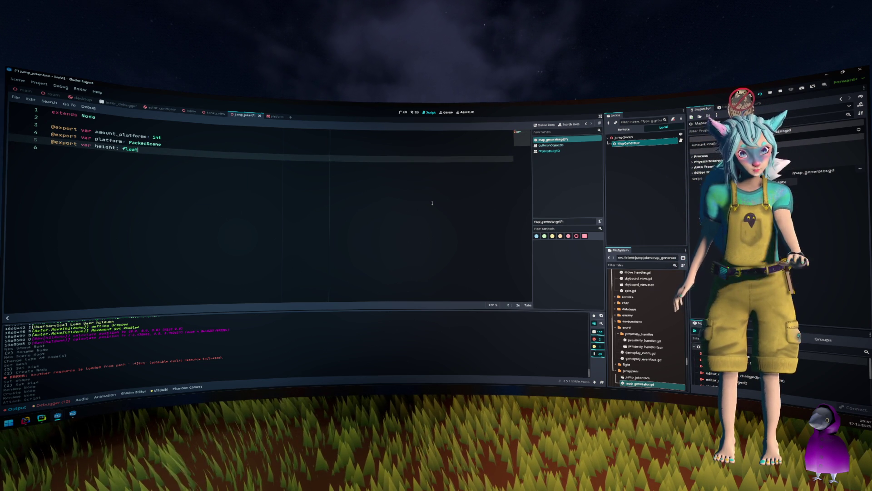
key(Return)
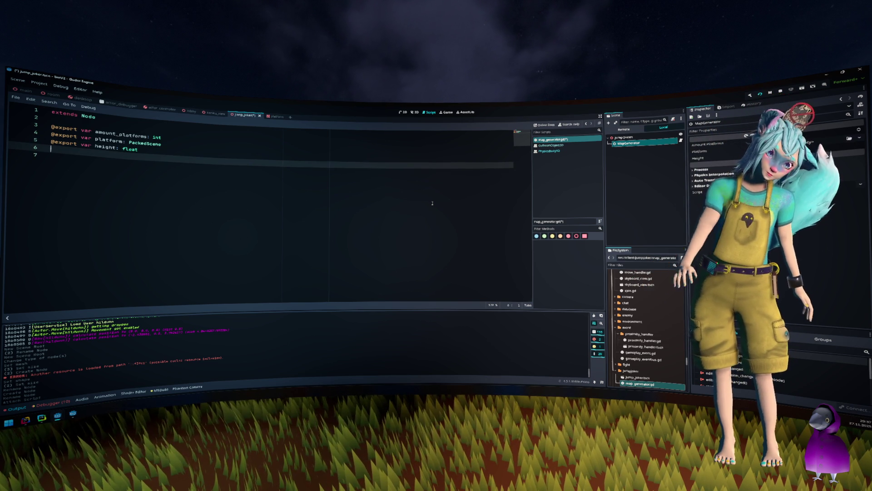
Add an exported killzone: float variable and save the script
key(Return)
text(@exprot)
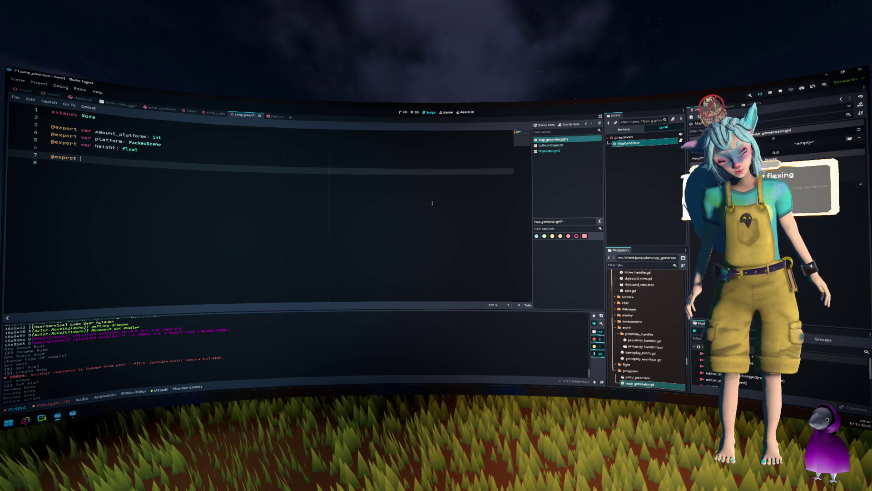
key(BackSpace)
key(BackSpace)
text(@export )
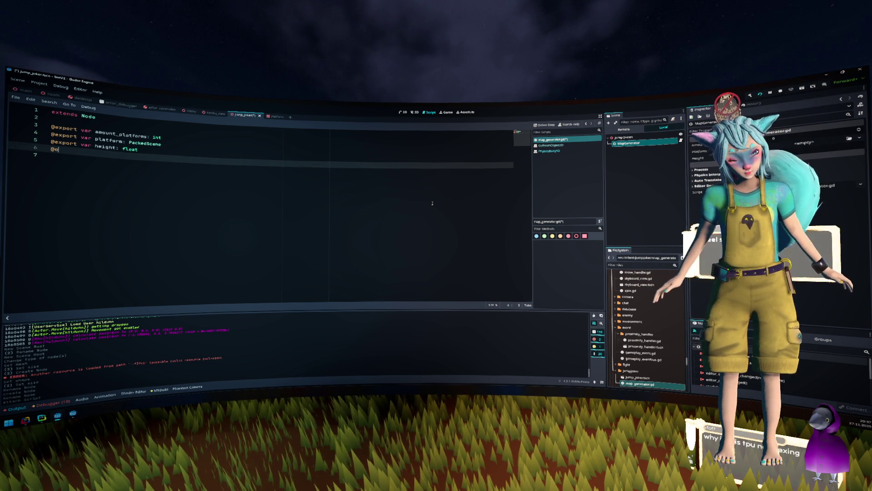
text(var)
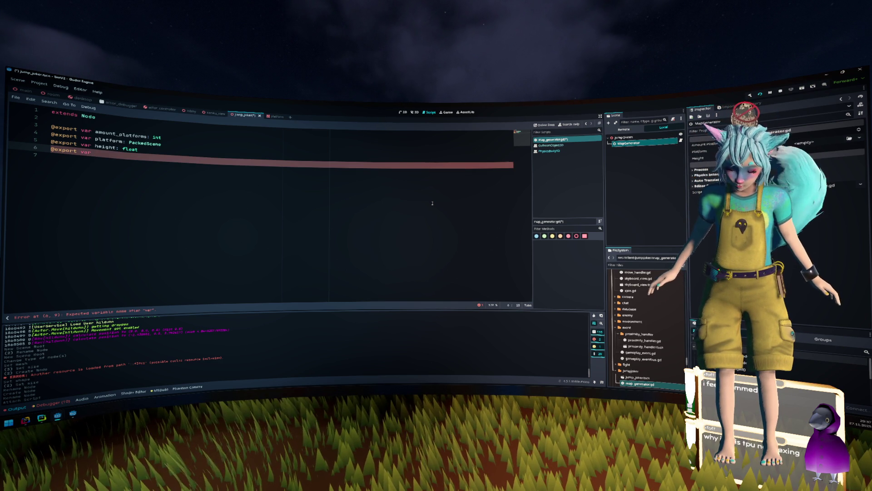
text(ne)
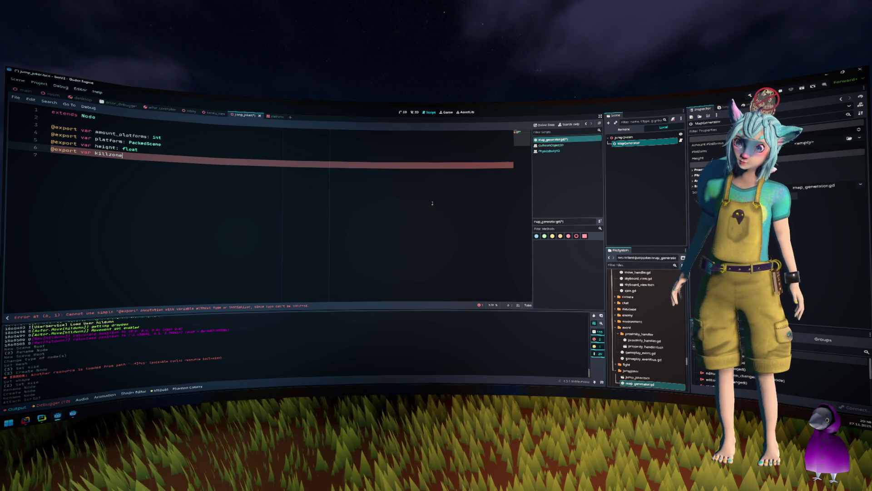
text(: )
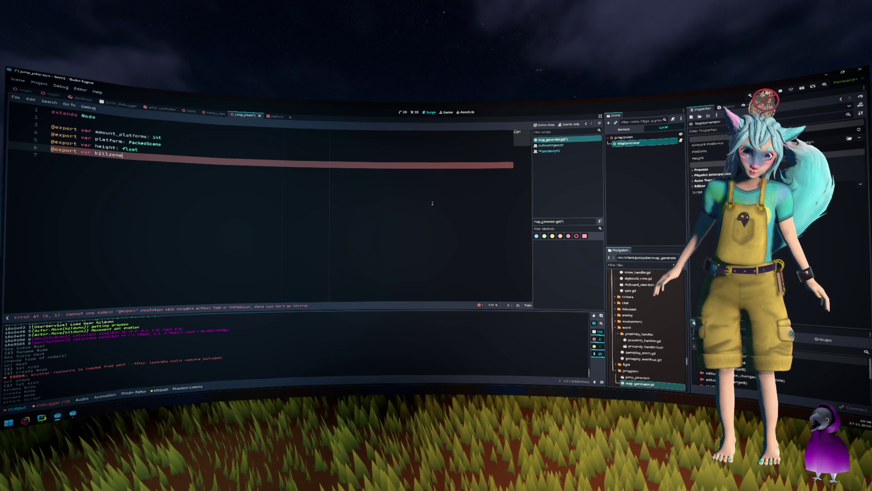
text(float)
key(Return)
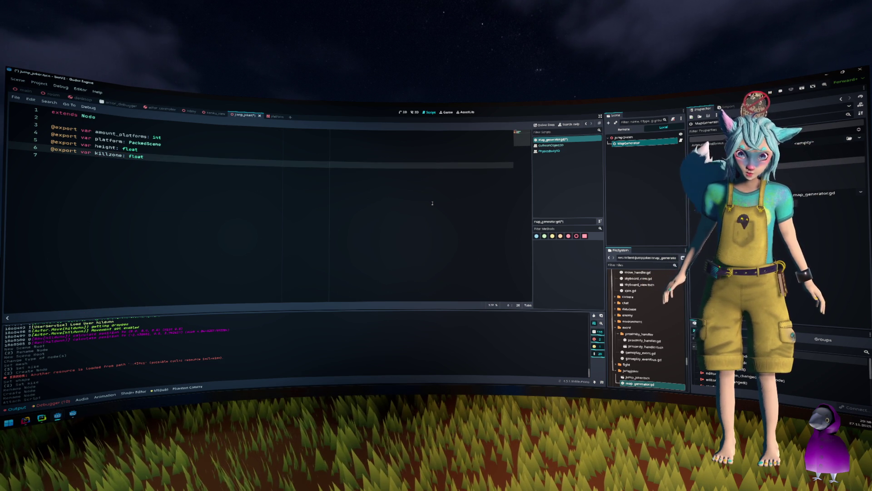
key(Return)
key(ctrl+s)
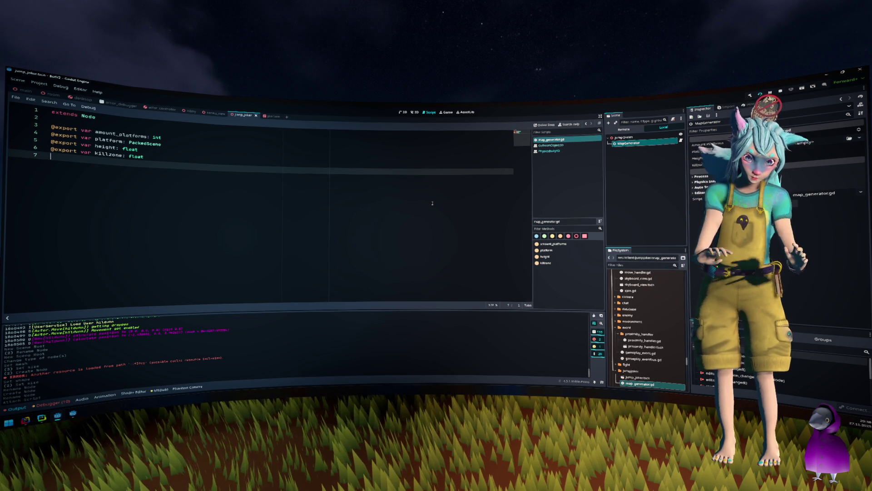
Delete the killzone export line, keeping amount_platforms, platform and height
key(Return)
text(_f)
key(BackSpace)
key(BackSpace)
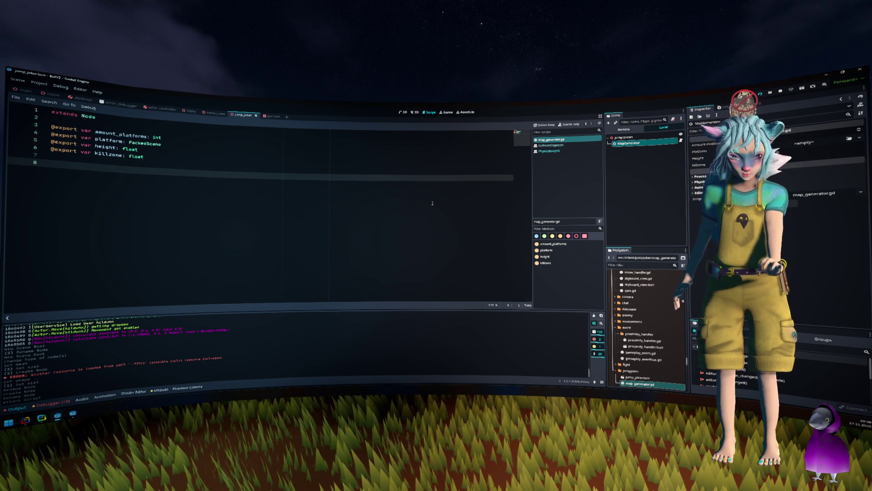
key(ctrl+z)
key(ctrl+z)
key(ctrl+z)
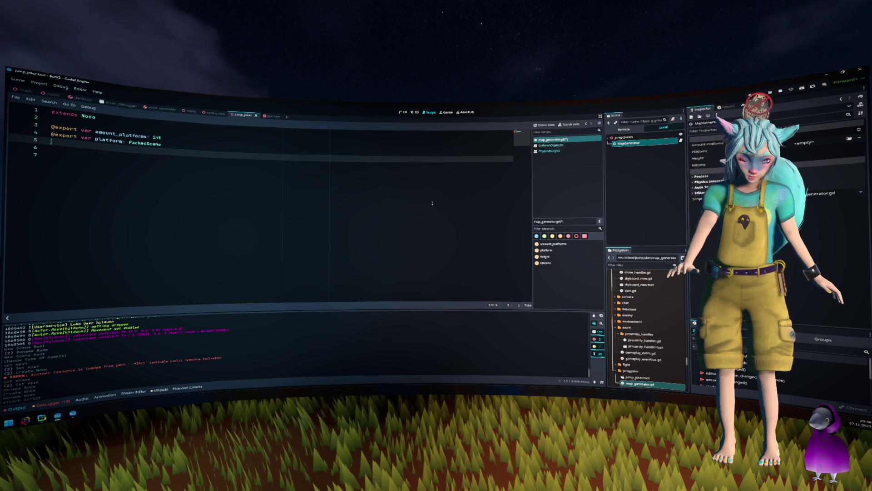
key(ctrl+y)
key(ctrl+y)
key(ctrl+y)
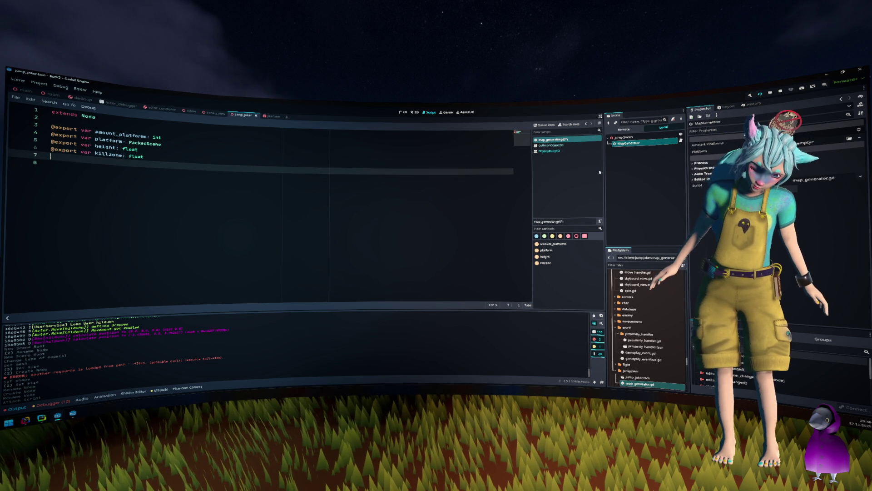
key(ctrl+z)
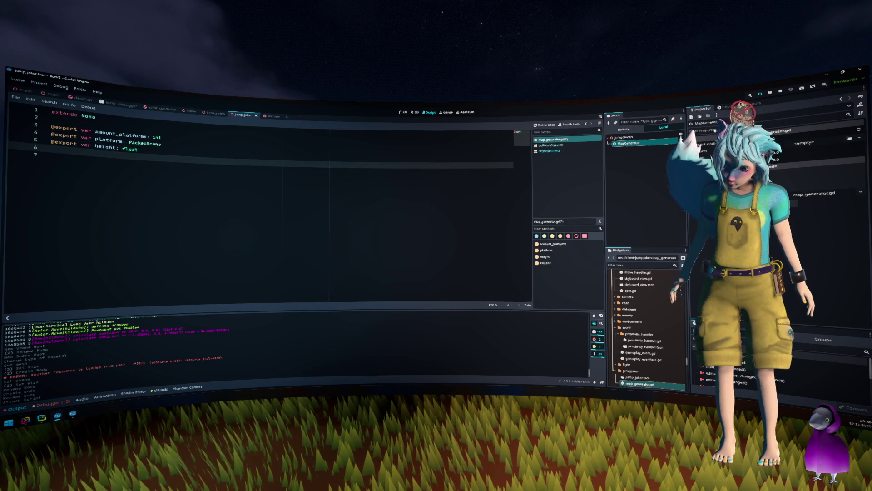
right_click(637, 138)
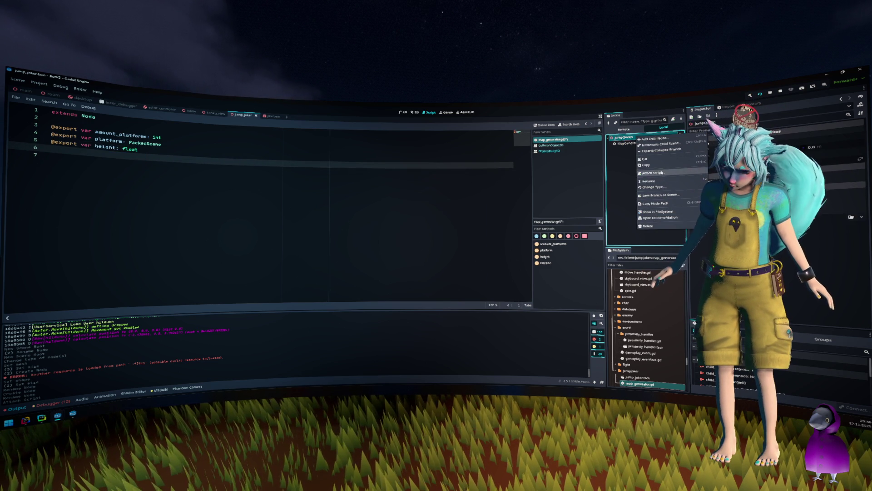
Attach a new jump_joker.gd script to jumpQueen and paste the killzone export into it
click(662, 173)
key(Return)
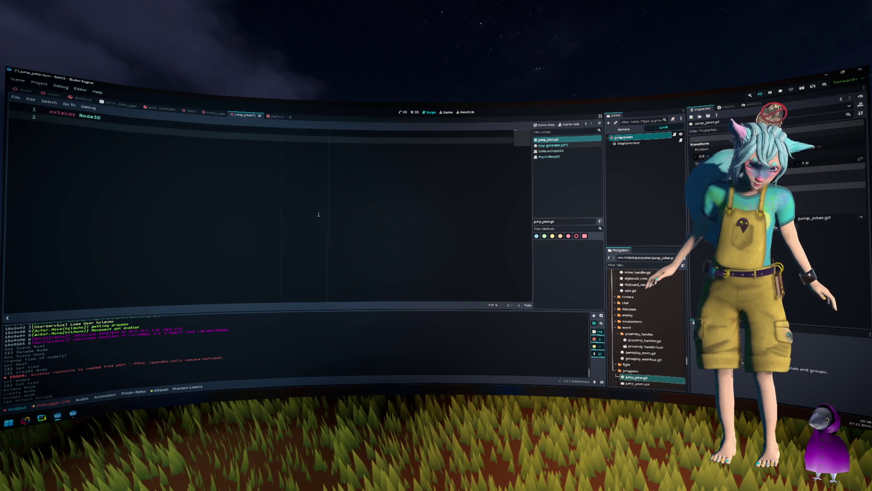
text(@export var killzone: float)
key(alt+Left)
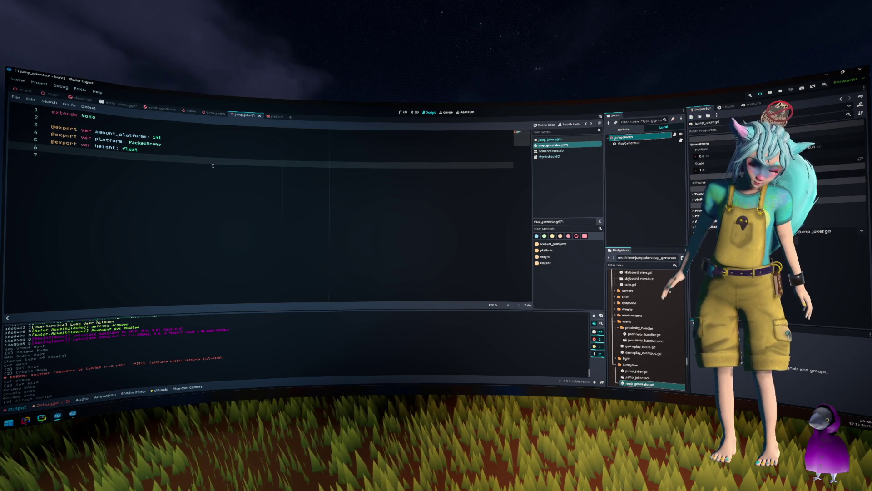
In map_generator.gd, write func _ready() with 'for i in amount_platforms:'
text(func _read)
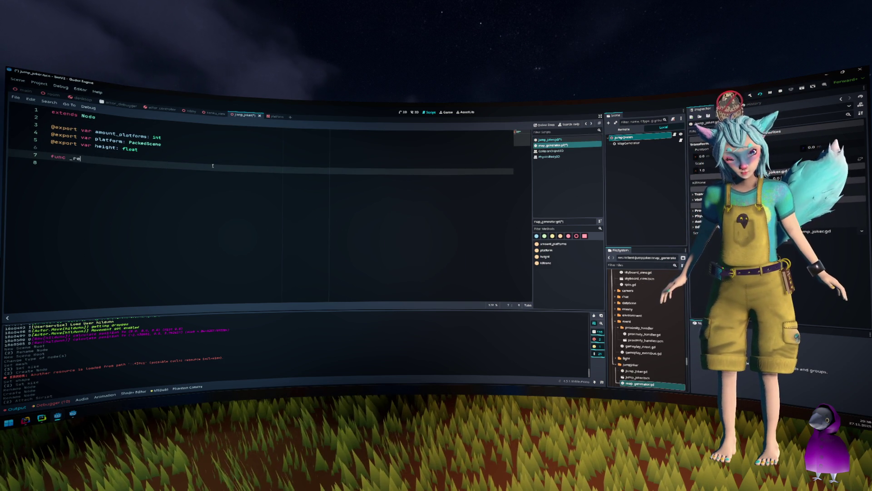
key(Return)
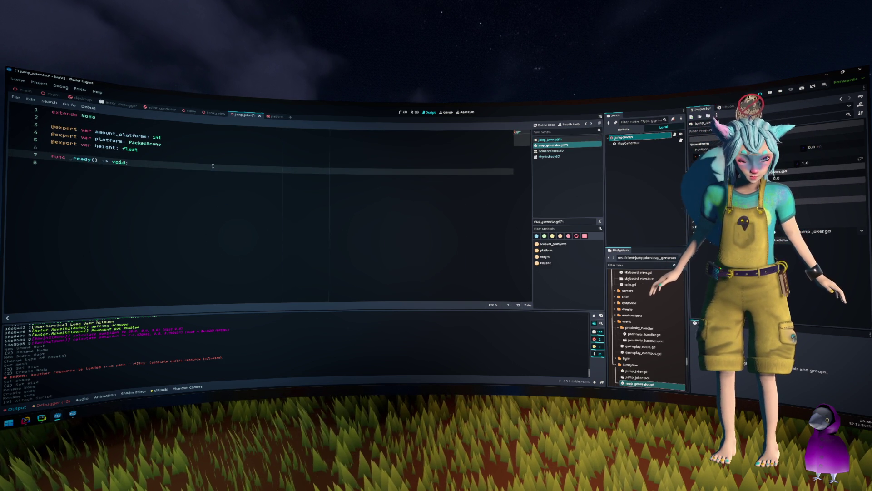
key(Return)
text(for)
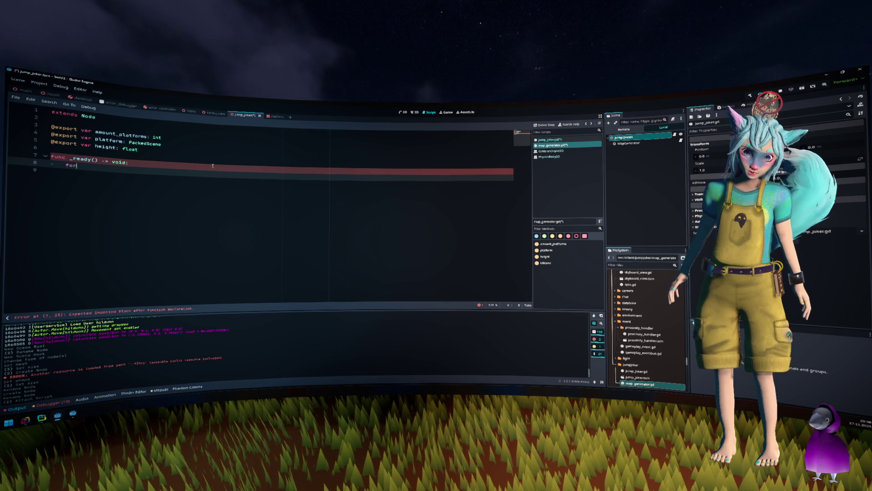
key(Up)
key(Up)
key(Up)
key(ctrl+shift+Right)
key(Down)
key(Down)
key(Down)
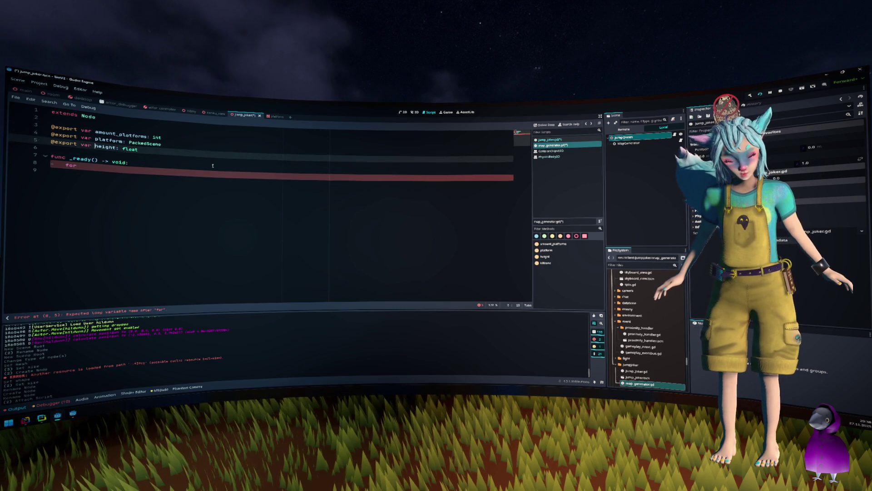
text(n amount_platforms:)
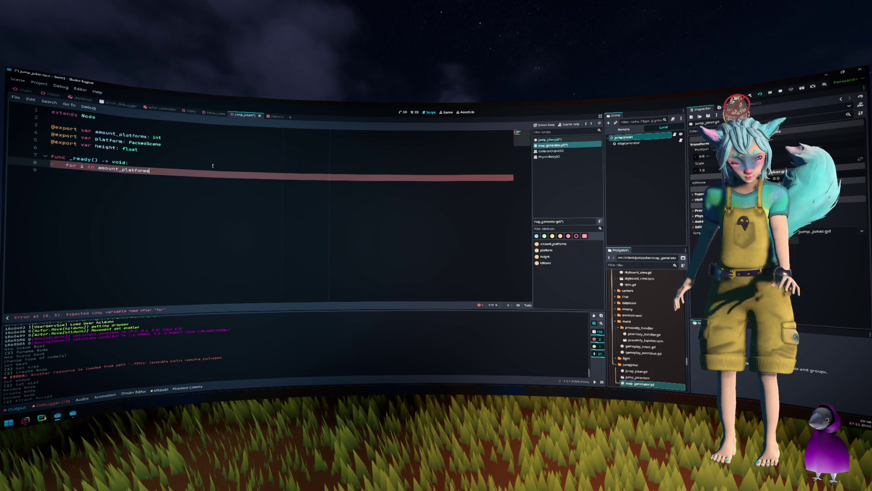
key(Return)
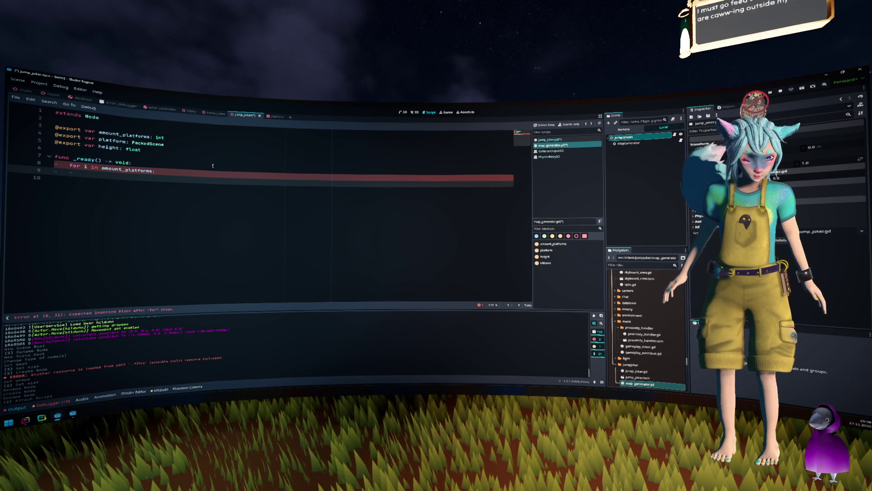
Call spawn_platform() inside the loop body
text(playf)
key(BackSpace)
key(BackSpace)
key(BackSpace)
text(spawn_pal)
key(BackSpace)
text(latform();)
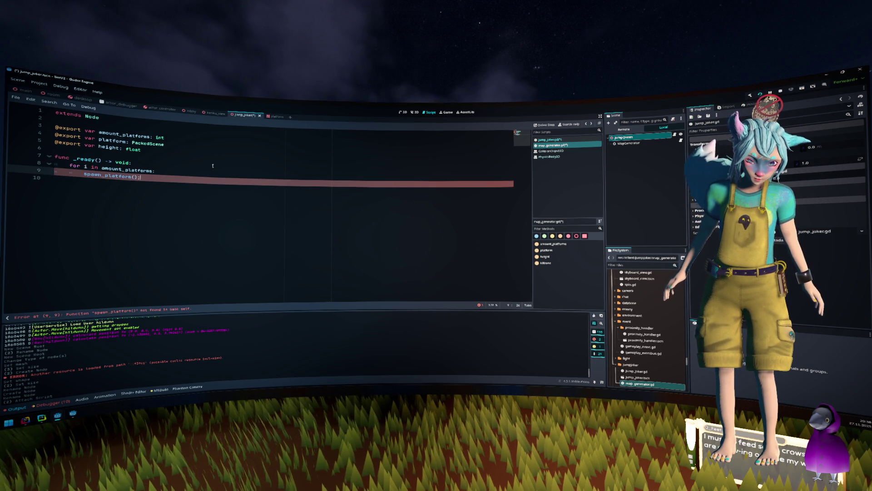
key(End)
key(Return)
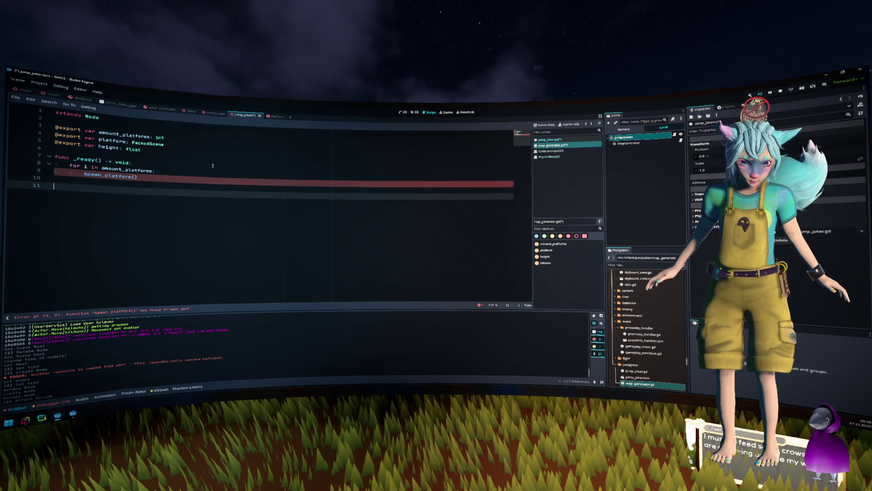
Define func spawn_platform() -> void with 'var pla = platform.instantiate()'
key(BackSpace)
key(BackSpace)
text(func spawn_platform() -> )
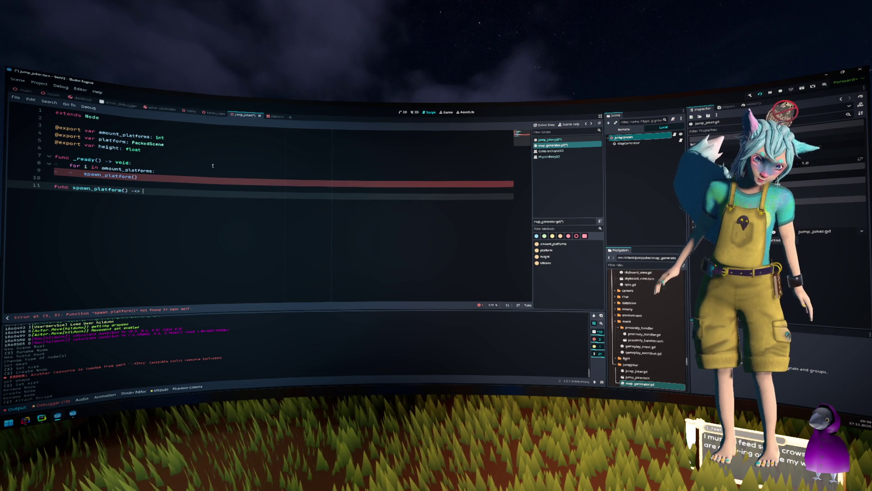
text(void:)
key(Return)
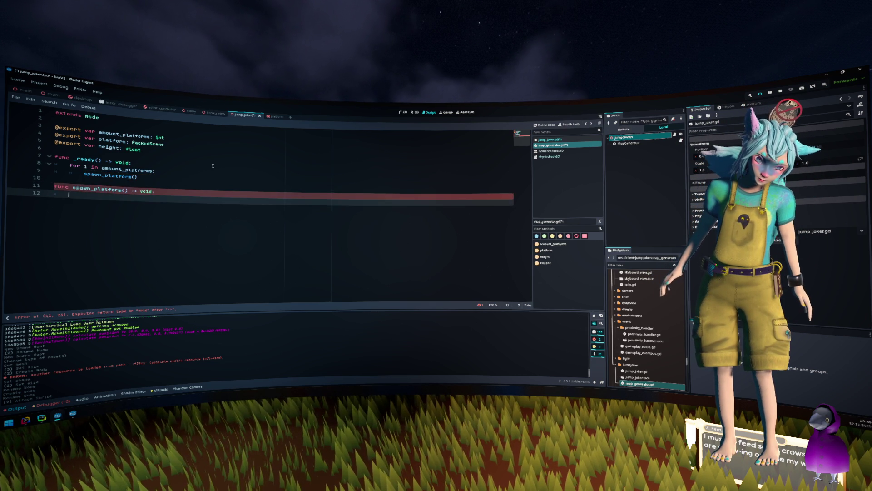
text(platform.)
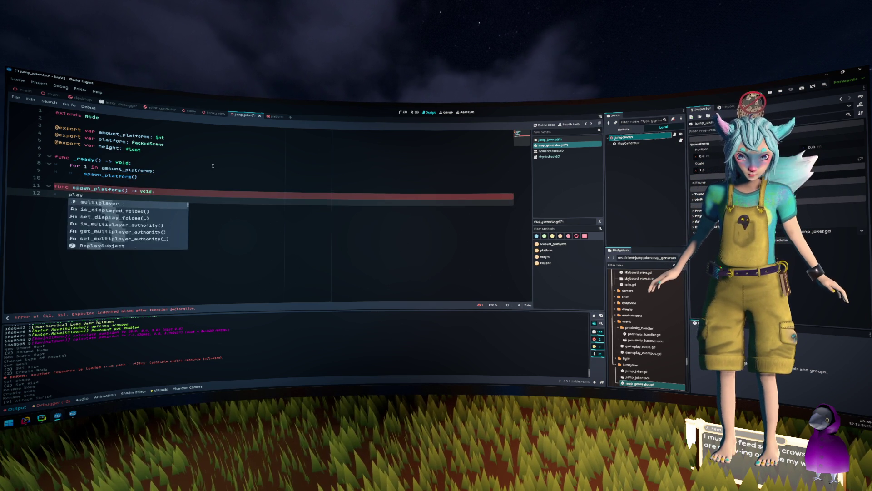
text(inst)
key(Return)
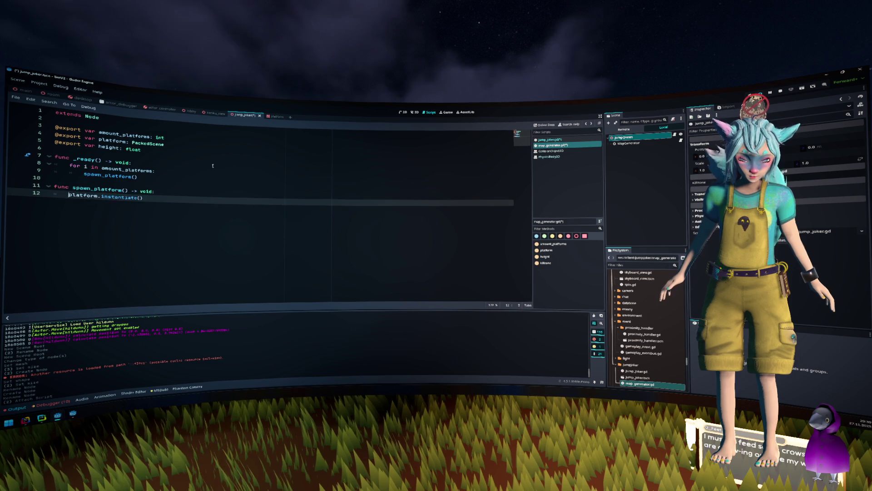
key(Home)
text(var pal)
key(BackSpace)
key(BackSpace)
text(la)
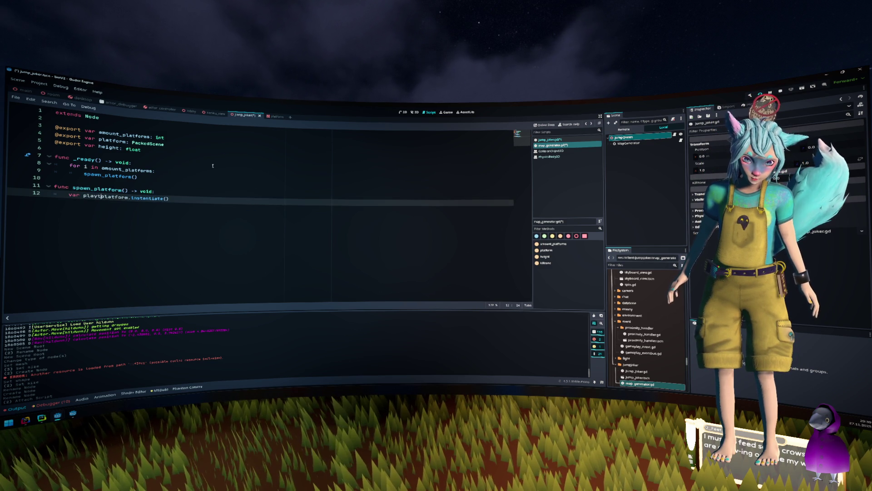
text( =)
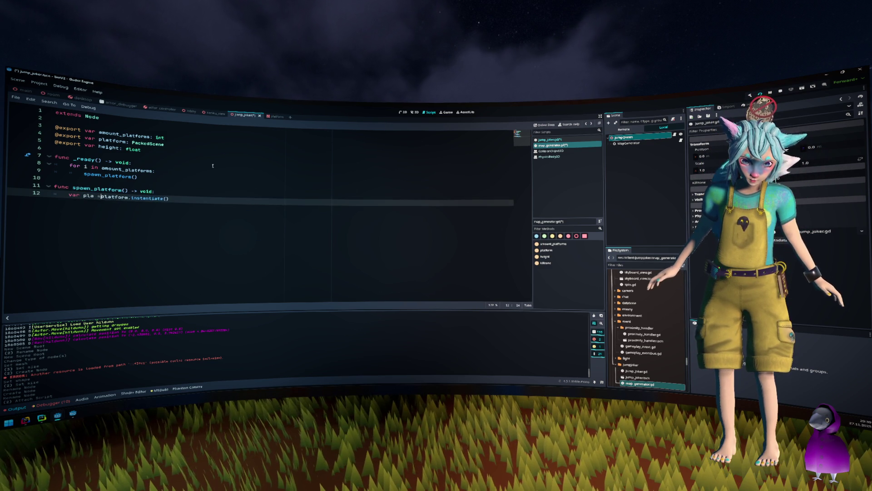
key(End)
key(Return)
Add add_child(pla) and begin a 'pla.' line above it
text(add_chi)
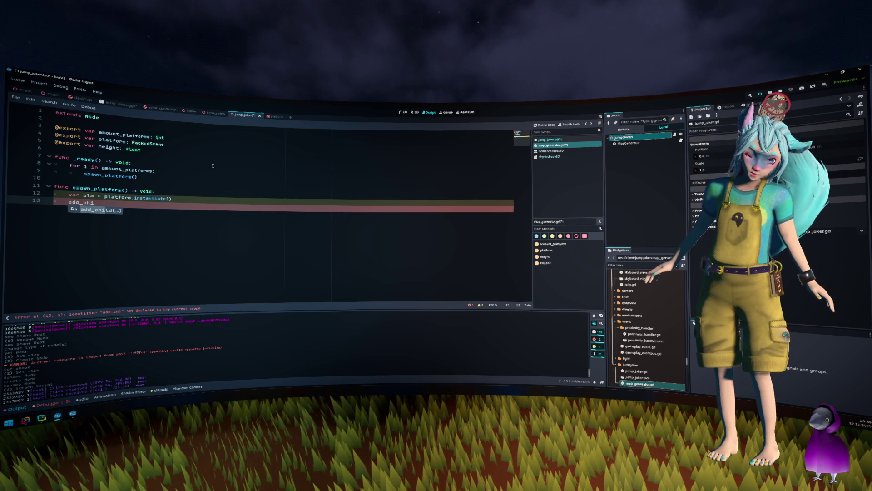
key(Return)
text(p)
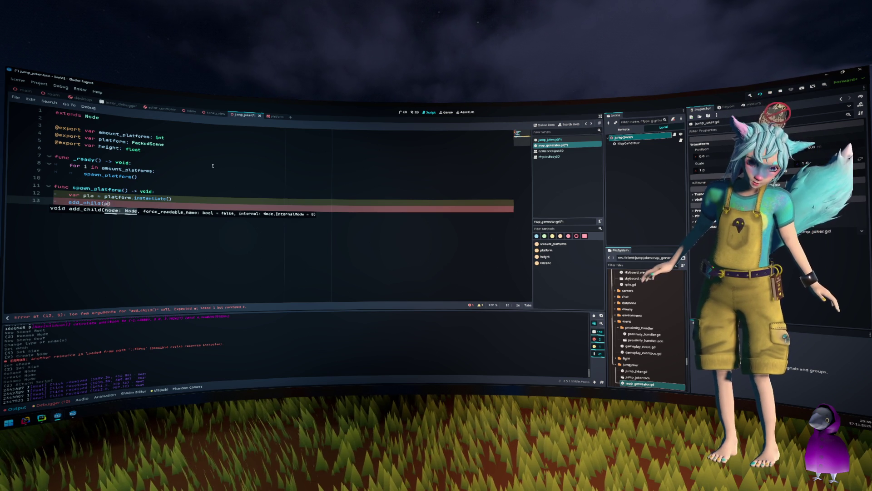
text(la)
key(Return)
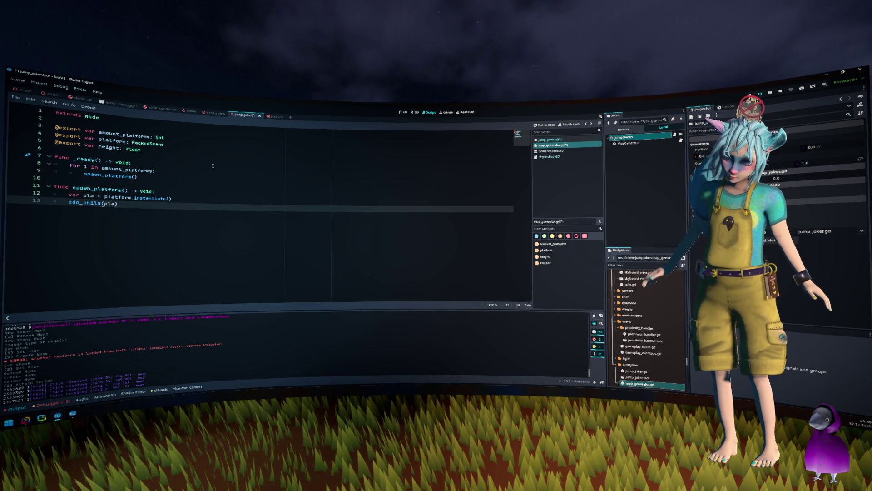
key(Return)
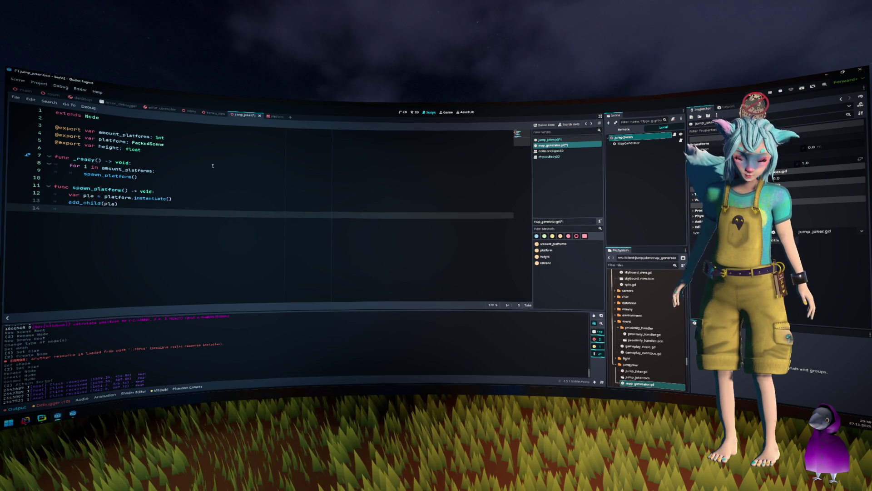
key(Up)
key(Return)
key(Up)
text(pla.)
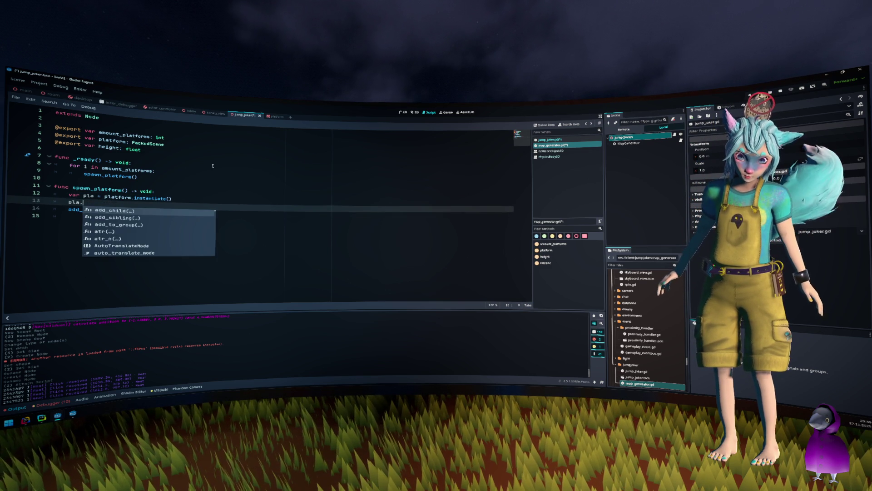
text(po)
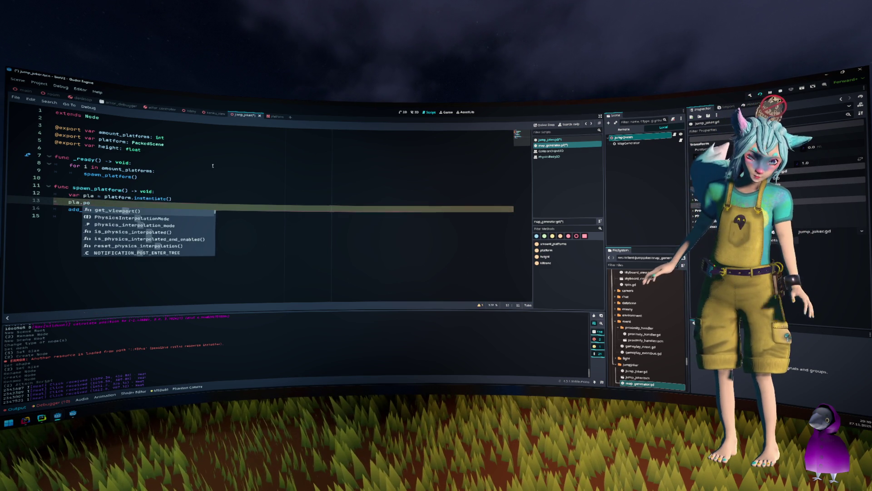
Cast the instantiated platform with 'as Node3D' on the instantiate line
key(BackSpace)
key(BackSpace)
text(global)
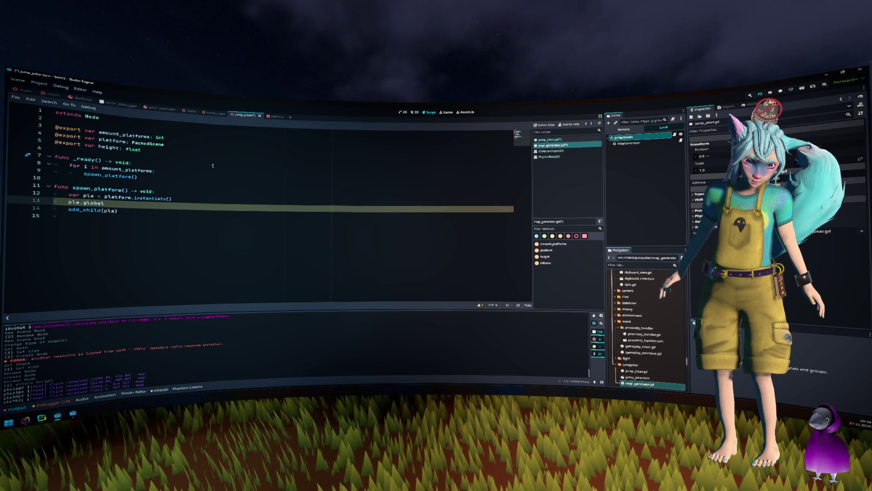
key(Up)
key(End)
text(as N)
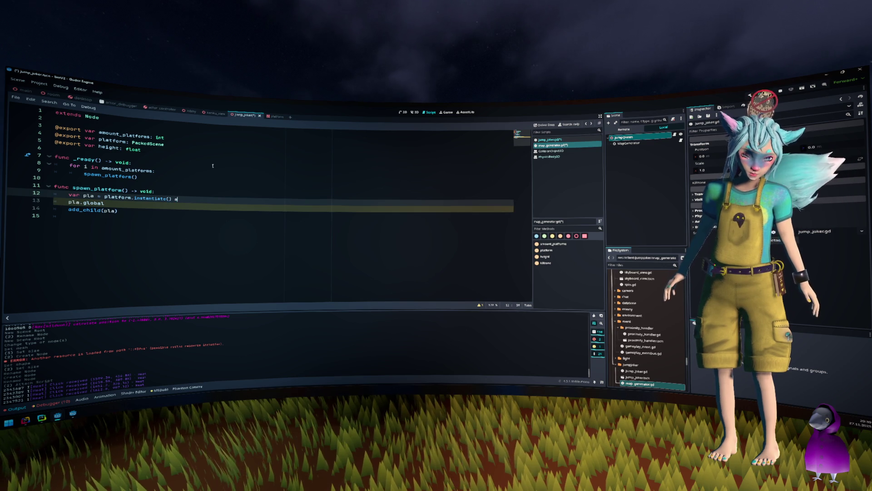
text(ode3D)
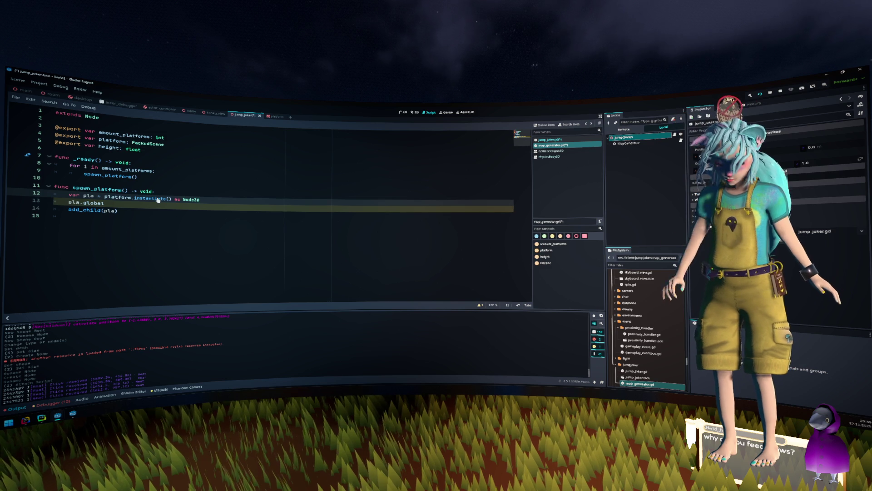
Complete the next line as 'pla.global_position =' before add_child
key(Down)
key(ctrl+space)
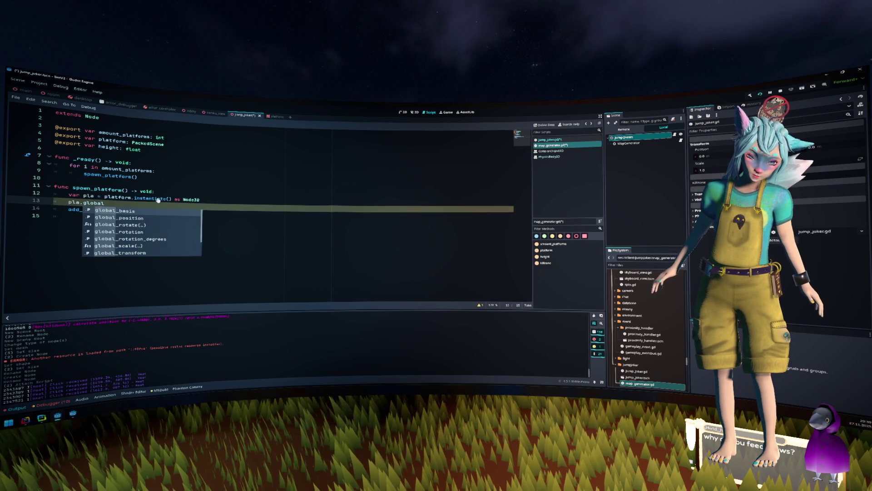
key(Down)
key(Return)
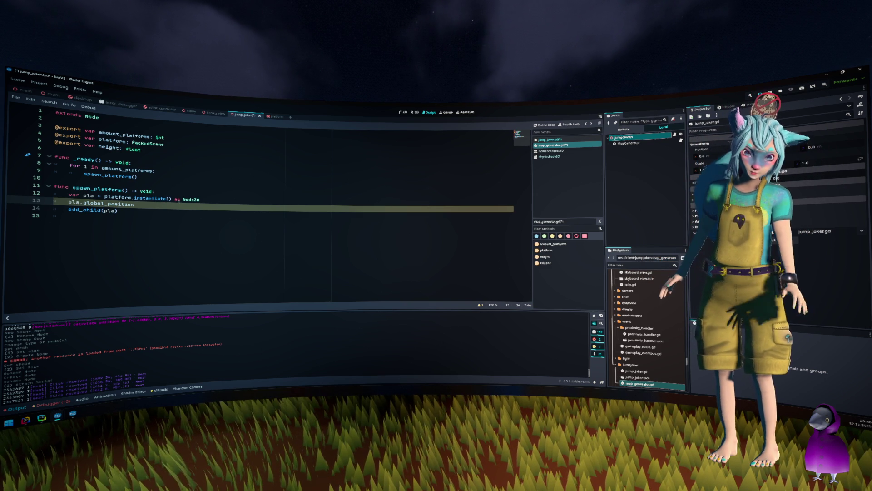
text(=)
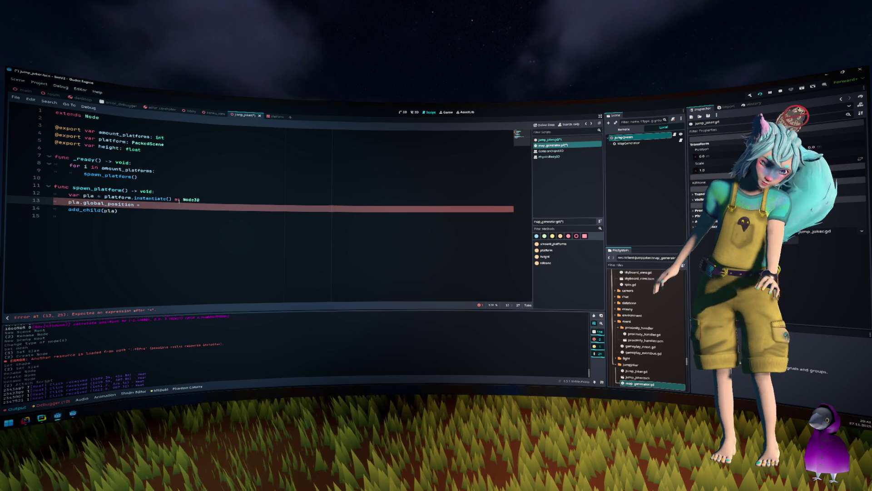
Set pla.global_position = Vector3() and save map_generator.gd
text(Vector3)
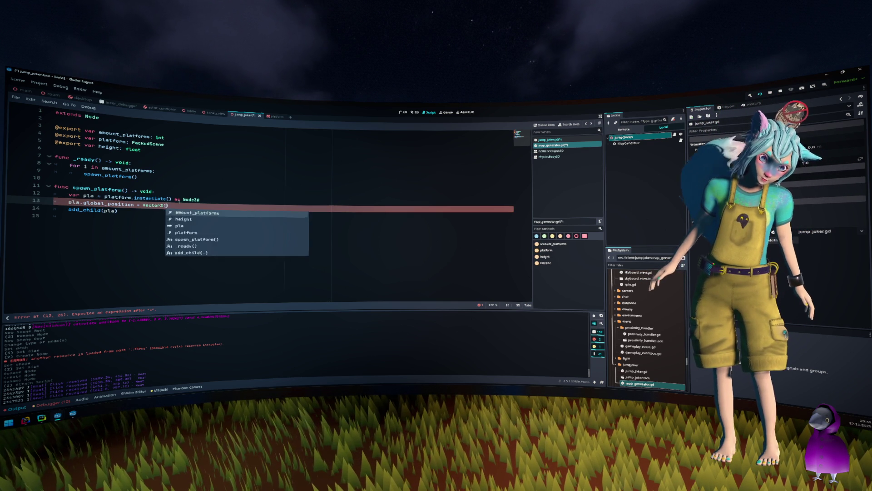
text(()
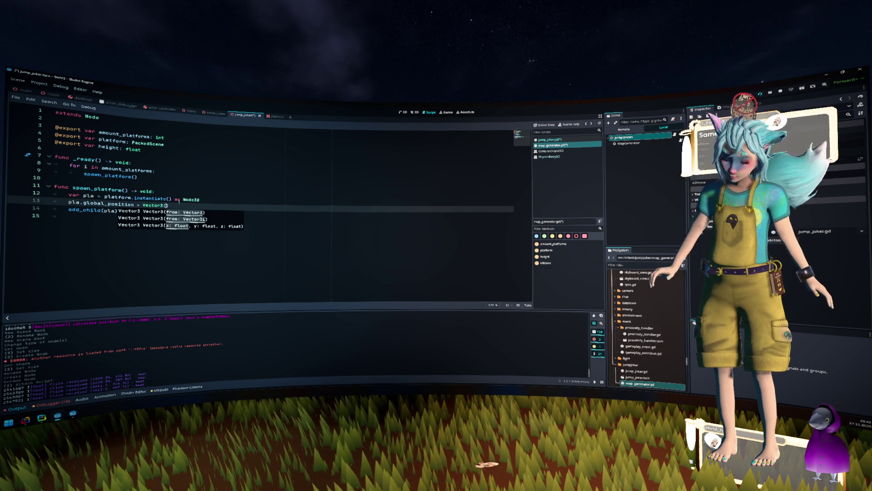
click(183, 177)
key(ctrl+s)
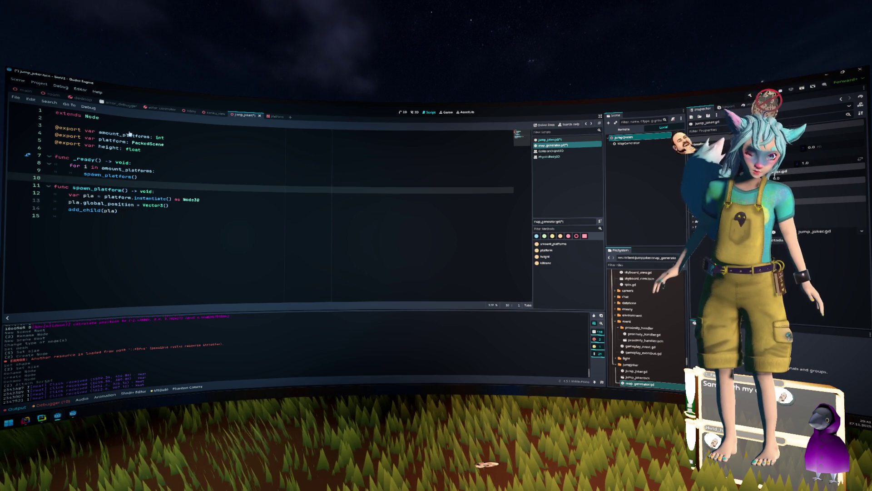
Set Custom Display Scale to 1.5 under Editor Settings > Interface > Editor, then save and restart
click(82, 92)
click(93, 101)
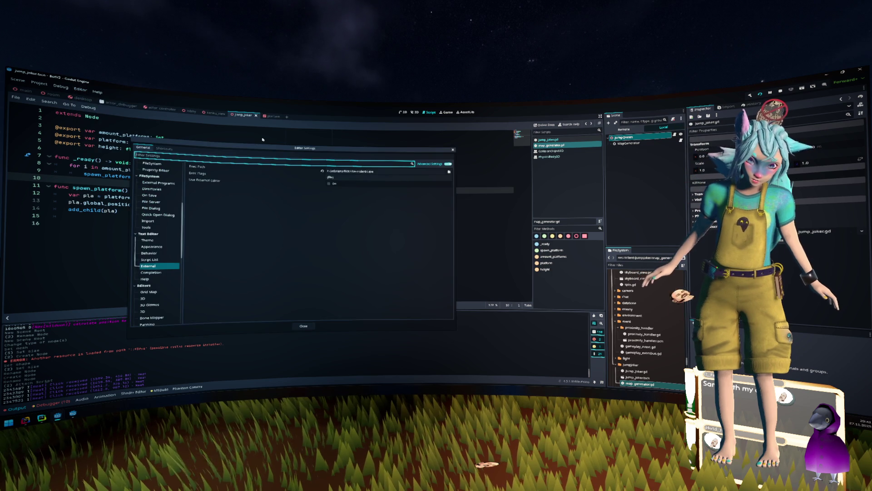
scroll(150, 170, up, 5)
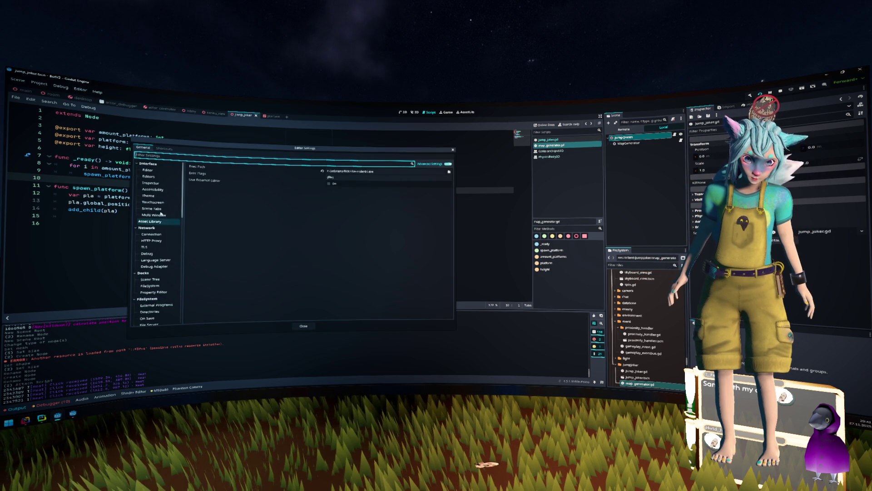
click(148, 170)
click(352, 203)
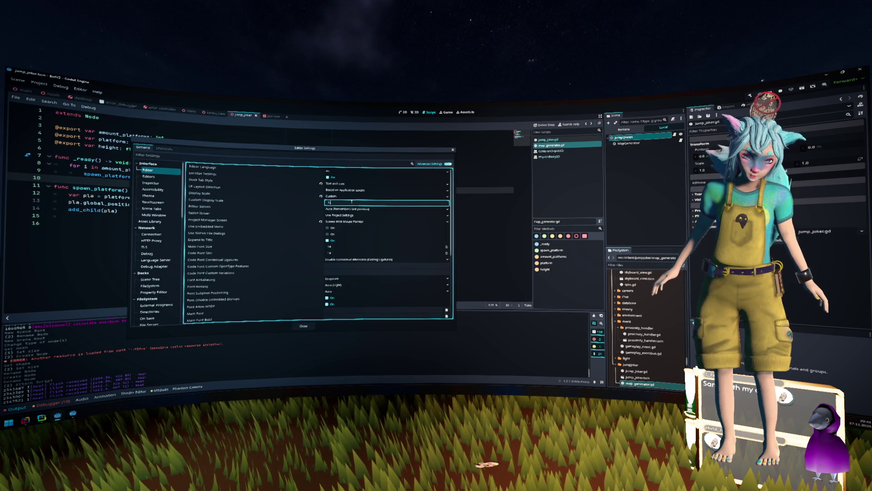
text(.5)
key(Return)
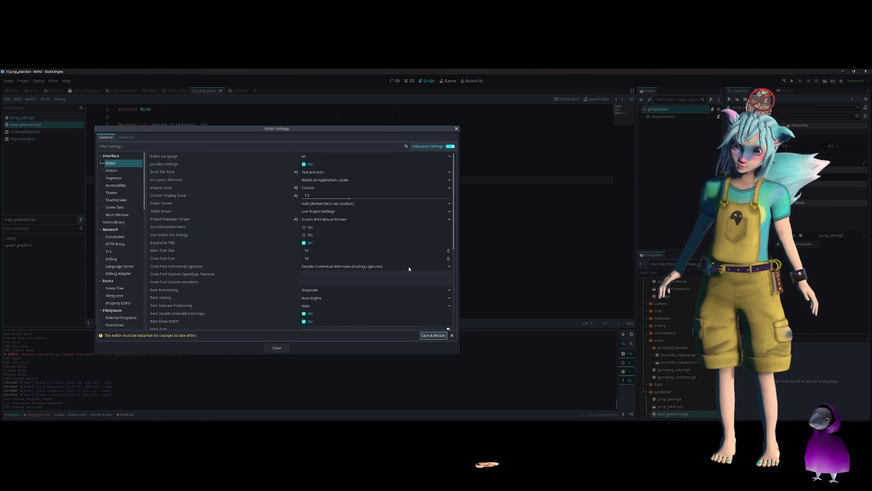
key(Return)
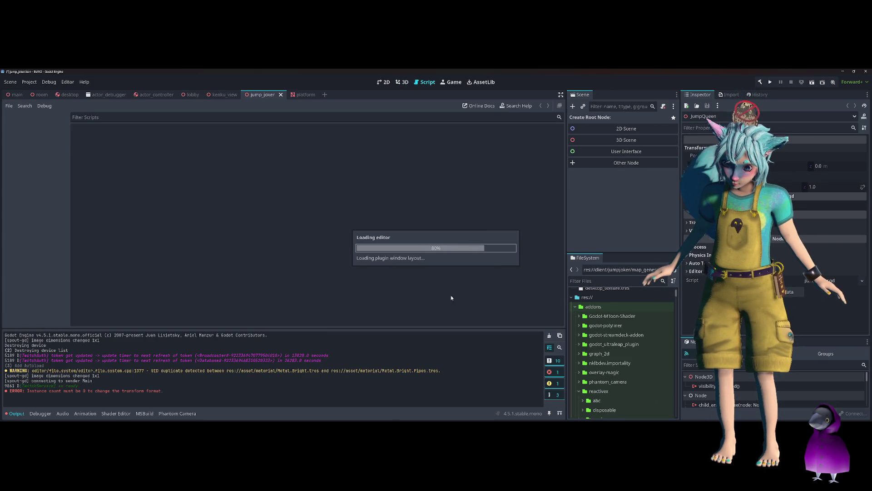
Return to map_generator.gd after the restart and begin filling Vector3() on line 13 with '0,'
click(383, 169)
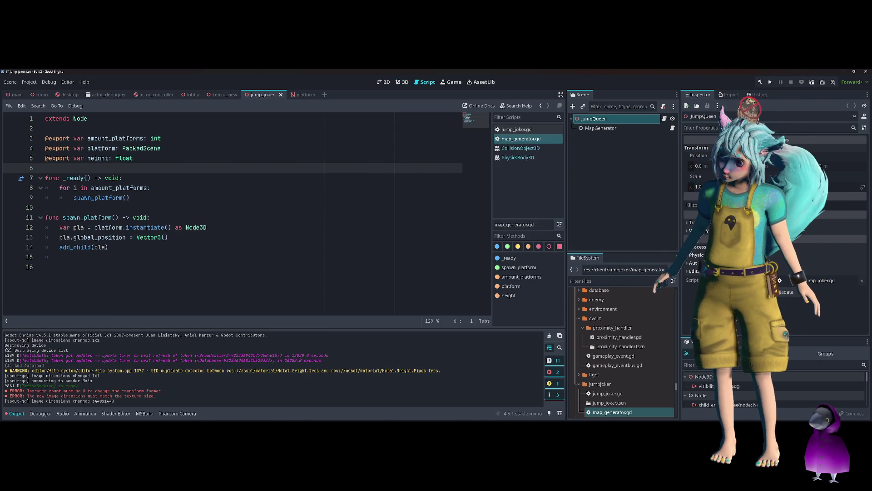
click(770, 83)
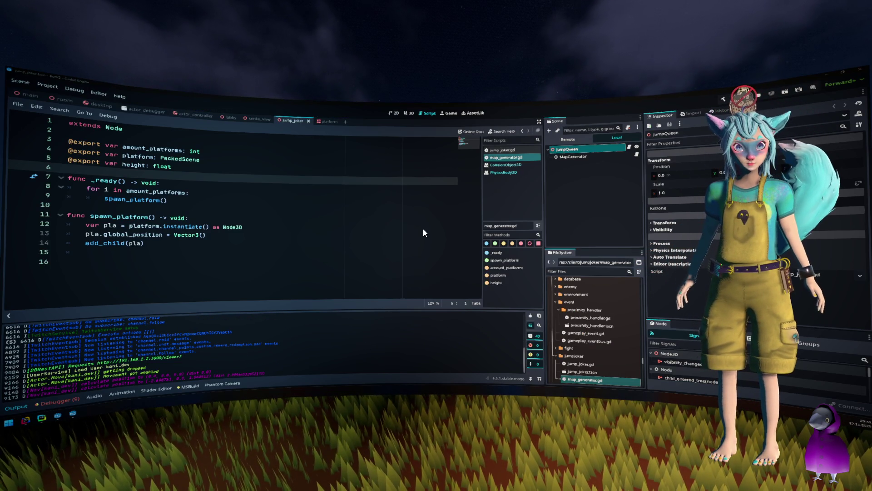
click(298, 213)
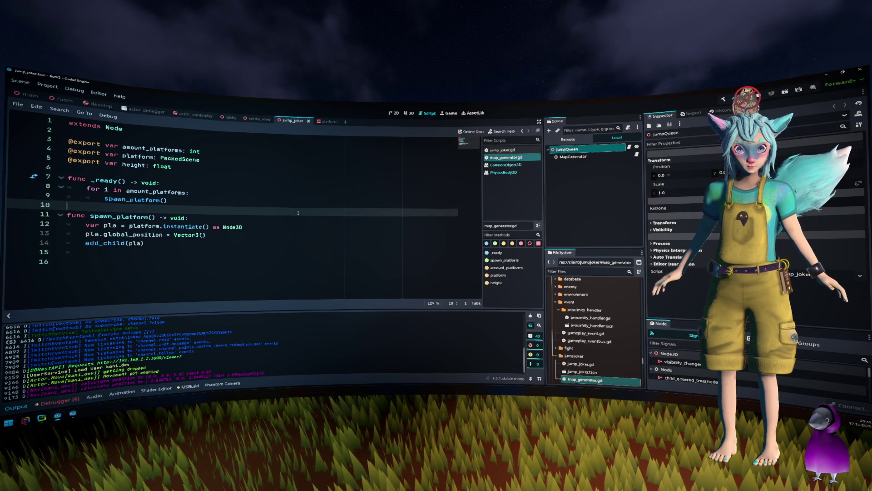
click(281, 234)
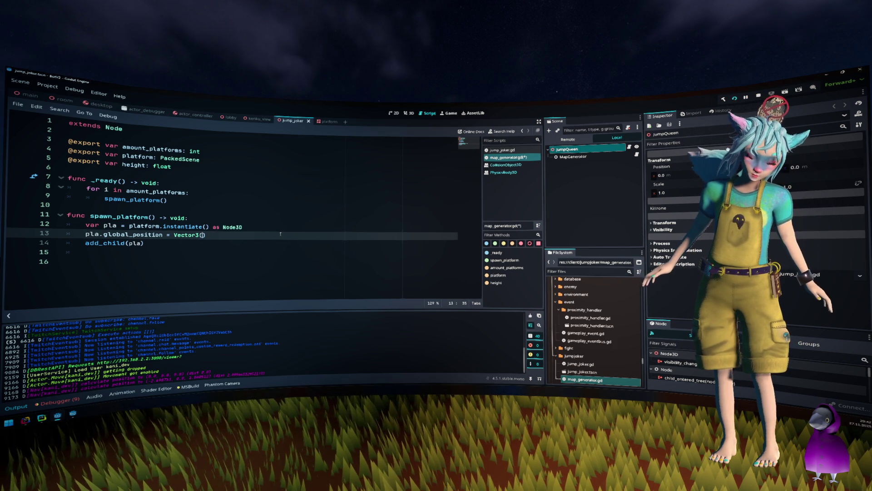
text(0,)
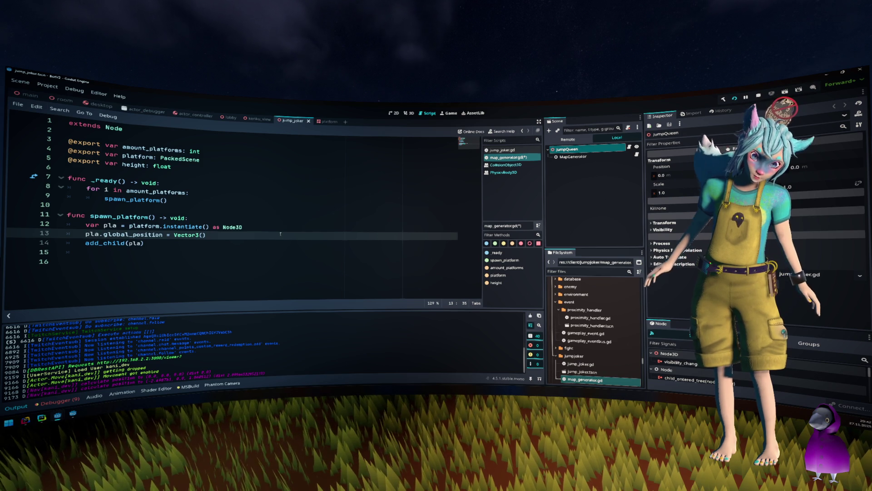
Duplicate the height export line into a new exported float named width
click(262, 166)
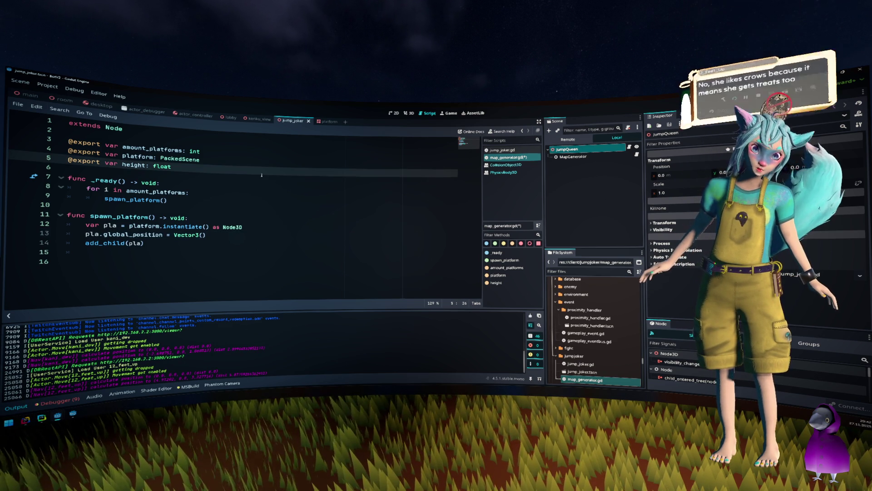
key(ctrl+shift+d)
key(ctrl+Left)
key(ctrl+Left)
key(ctrl+shift+Left)
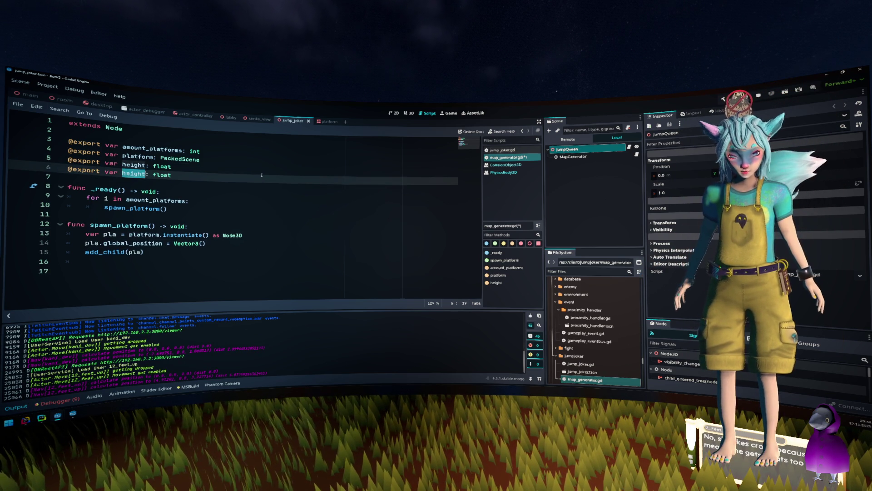
text(width)
key(ctrl+shift+Left)
Make the Vector3's x value randf_range(-width/2, width/2) on line 14
click(203, 243)
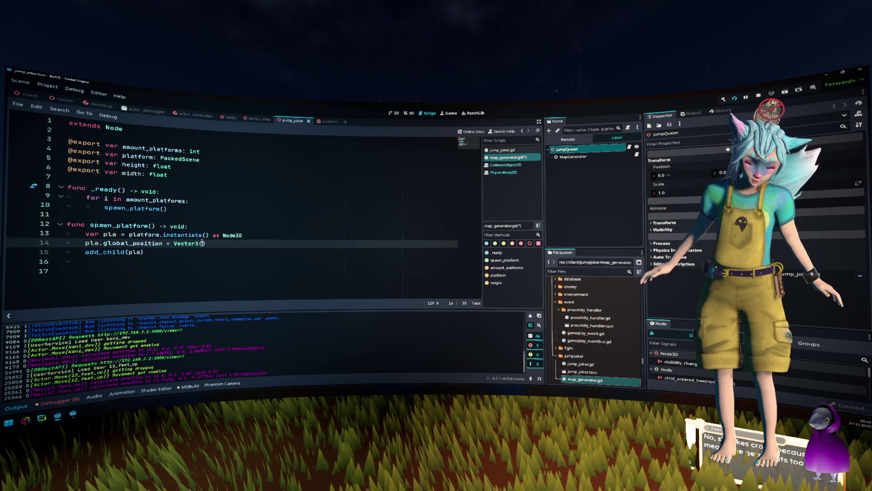
text(ndf)
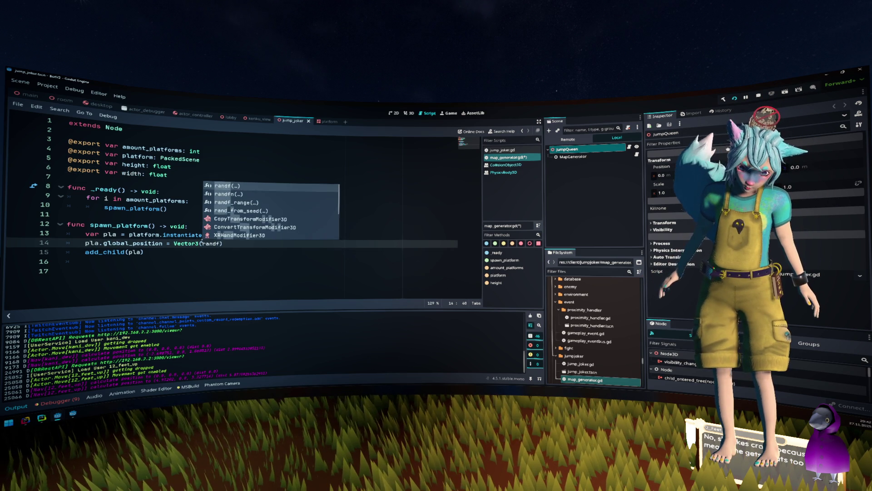
key(Escape)
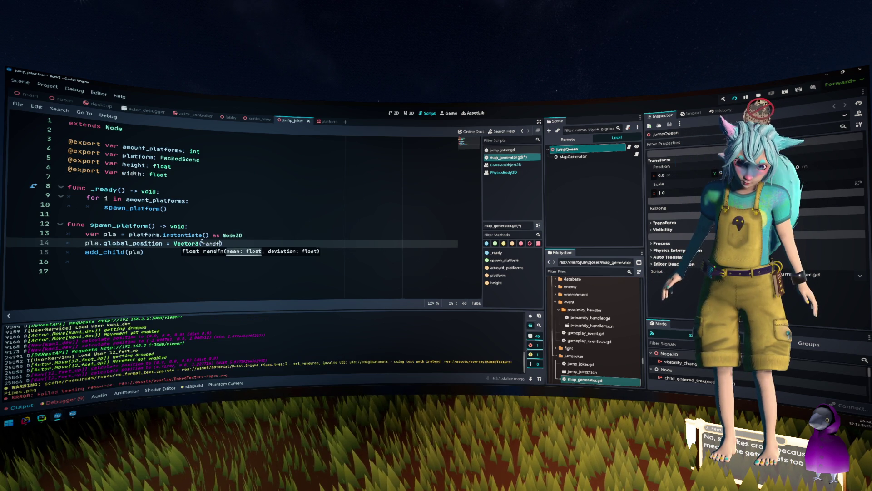
key(ctrl+space)
key(Down)
key(Return)
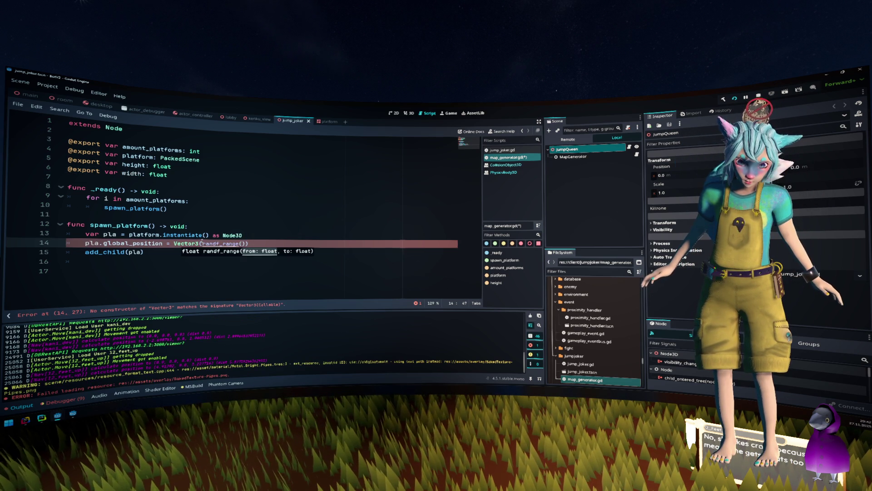
key(ctrl+Left)
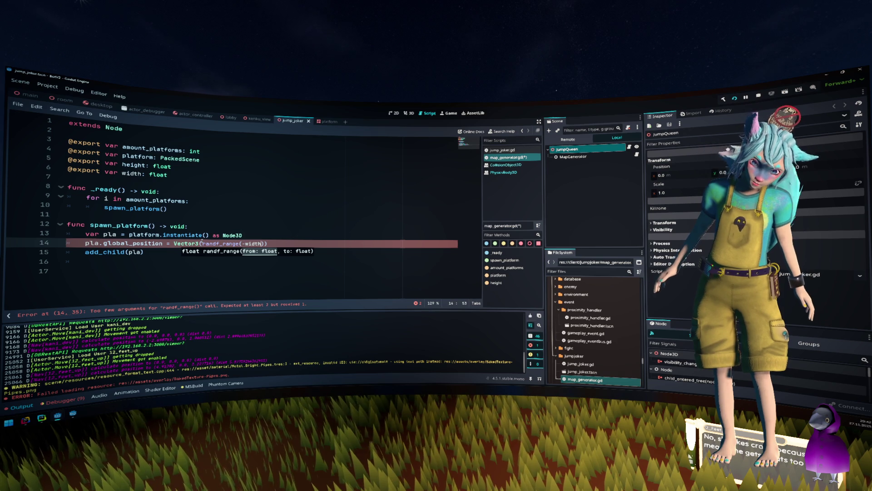
text(, )
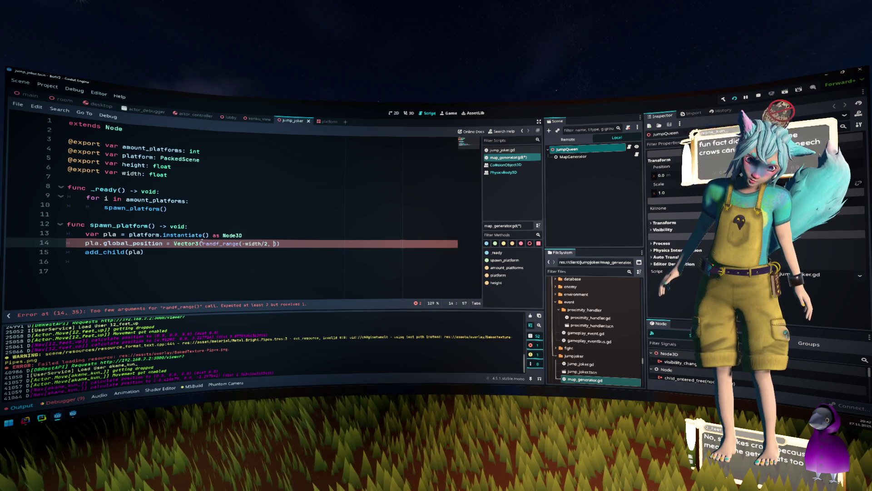
text(width/2)))
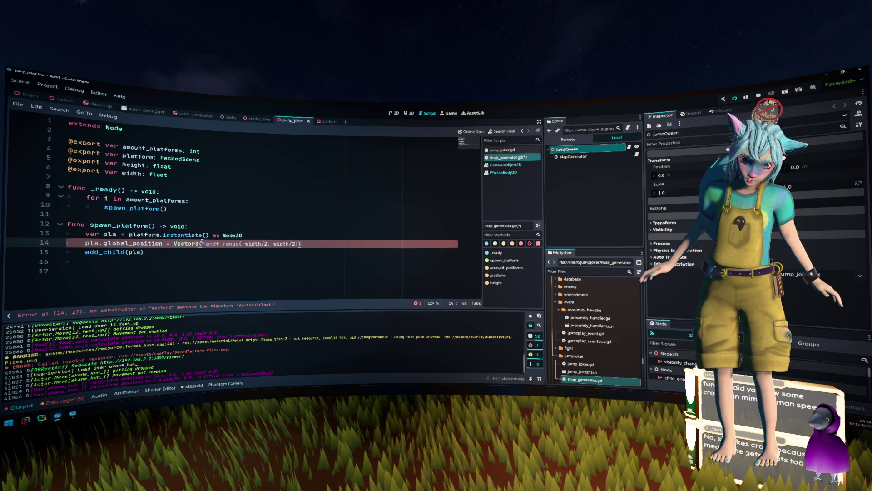
text(,)
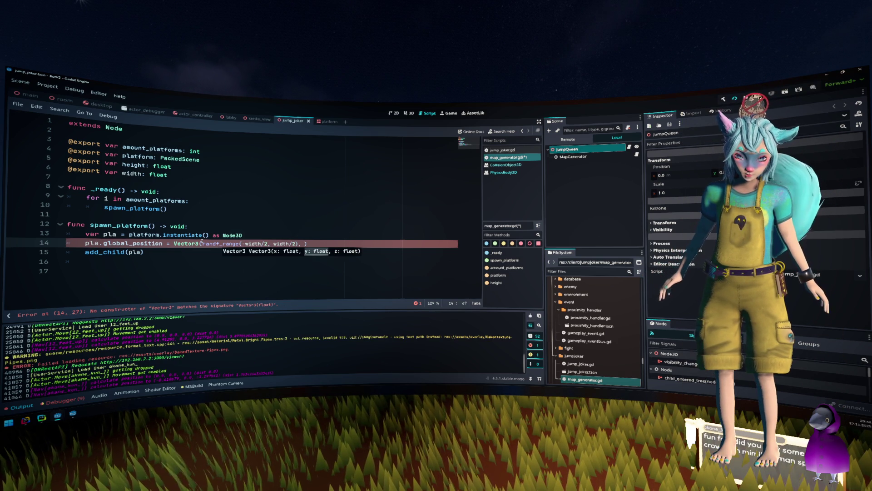
key(Up)
key(Up)
key(Up)
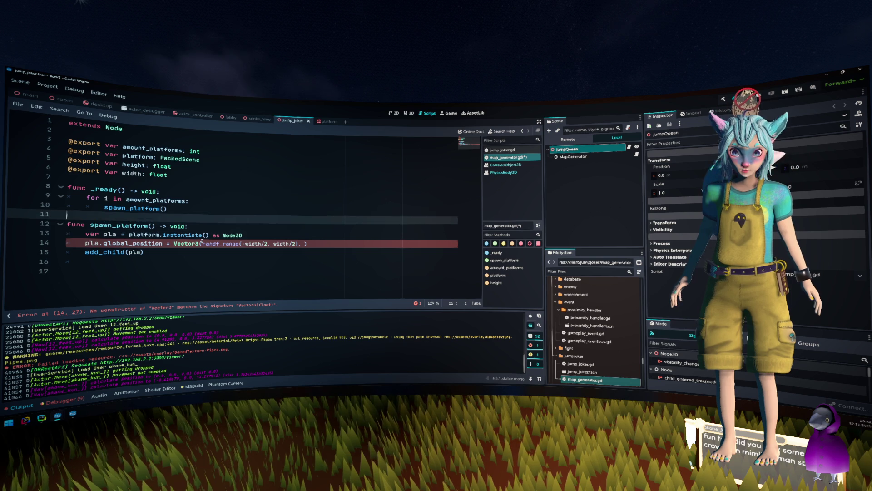
Give spawn_platform an index: int parameter and base the position's Y value on index
key(Left)
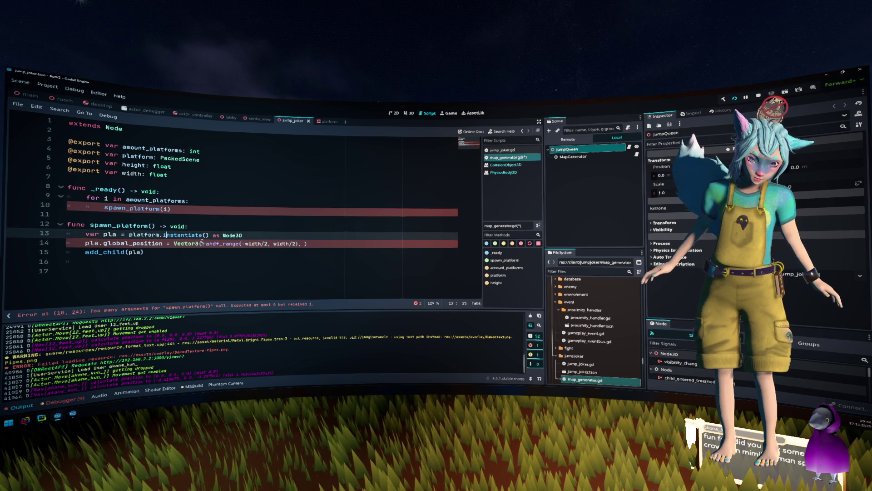
key(Down)
key(Down)
key(ctrl+Left)
key(ctrl+Left)
key(ctrl+Left)
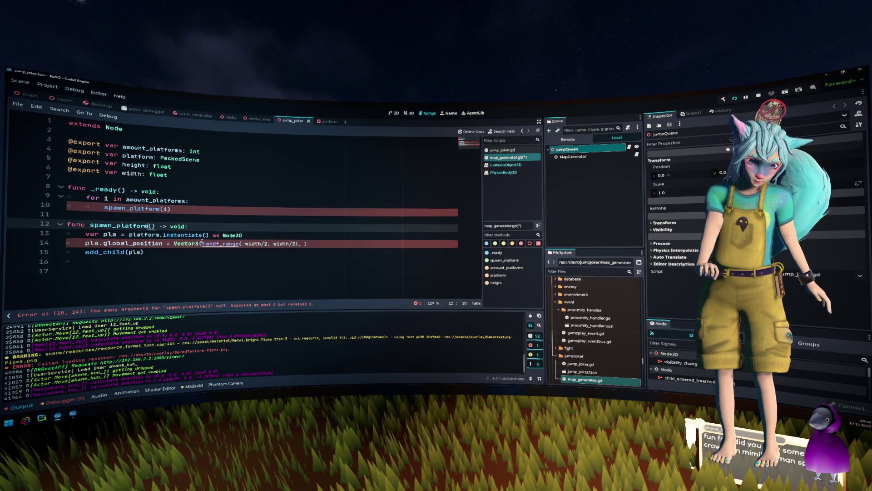
key(Right)
text(index: )
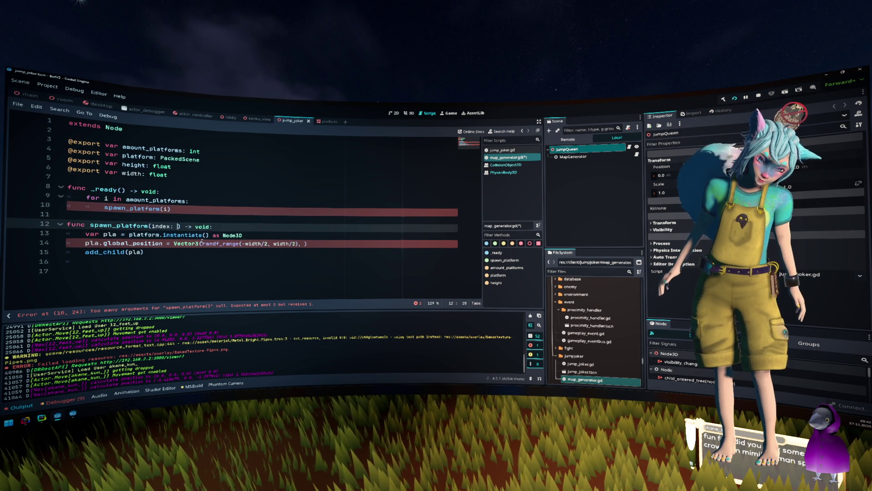
text(int)
key(Down)
key(Down)
key(Down)
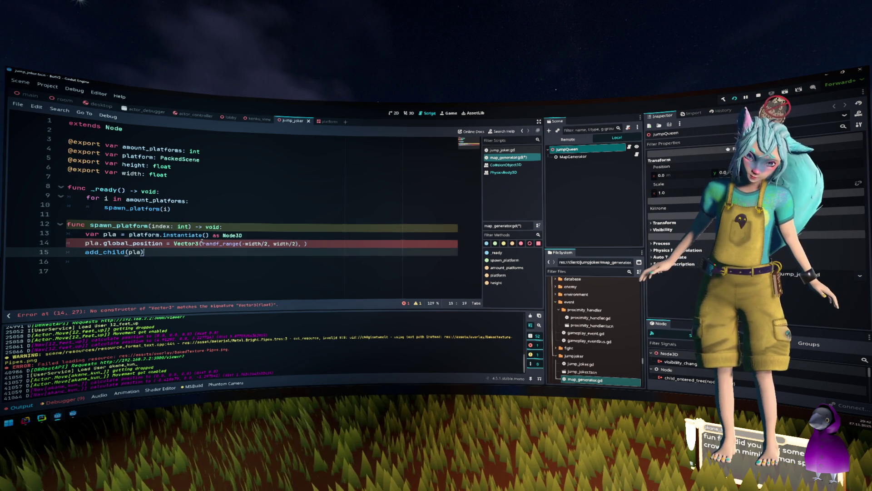
key(Up)
key(End)
key(Left)
text(index)
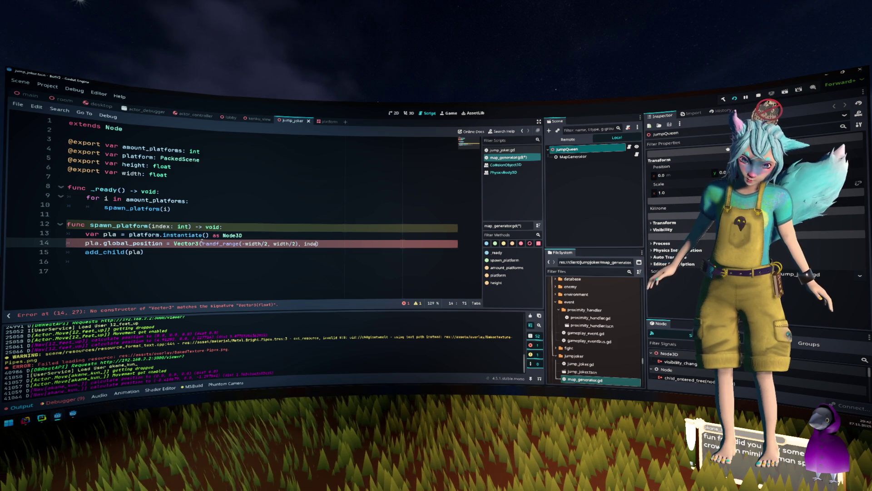
text( *)
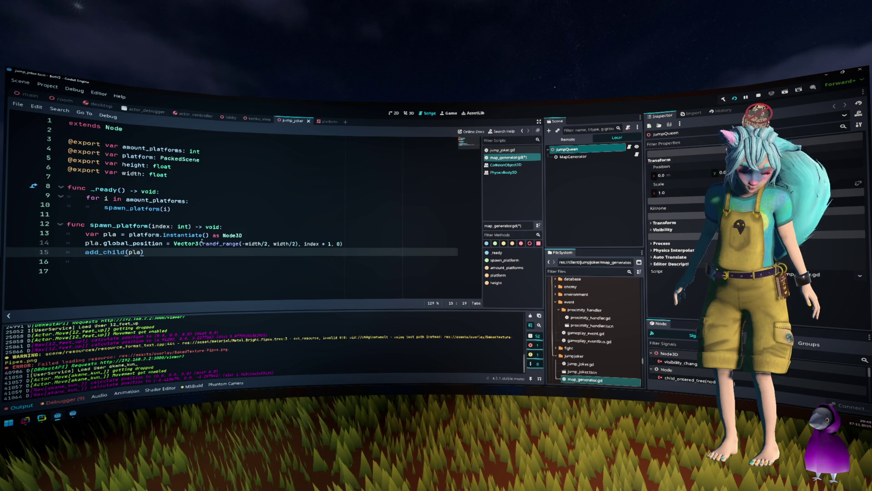
Change the add_child call to owner.add_child(pla)
key(Up)
key(Up)
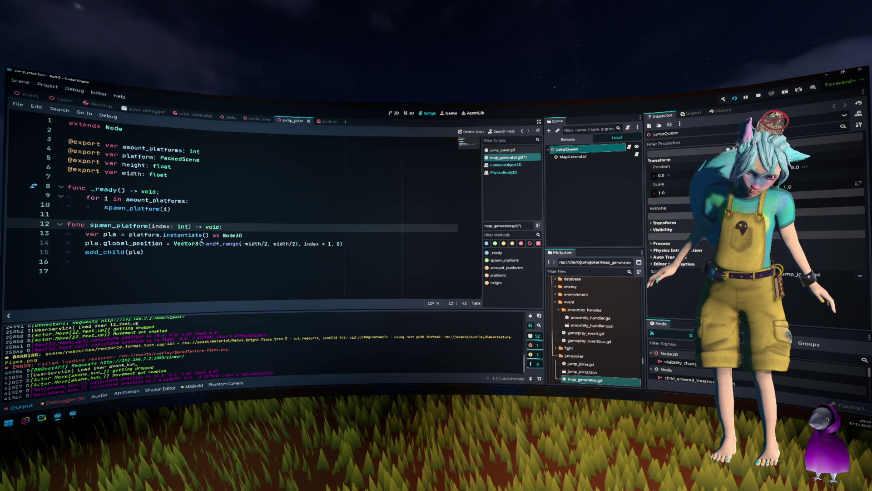
key(Down)
key(Down)
key(Down)
key(Home)
text(owner)
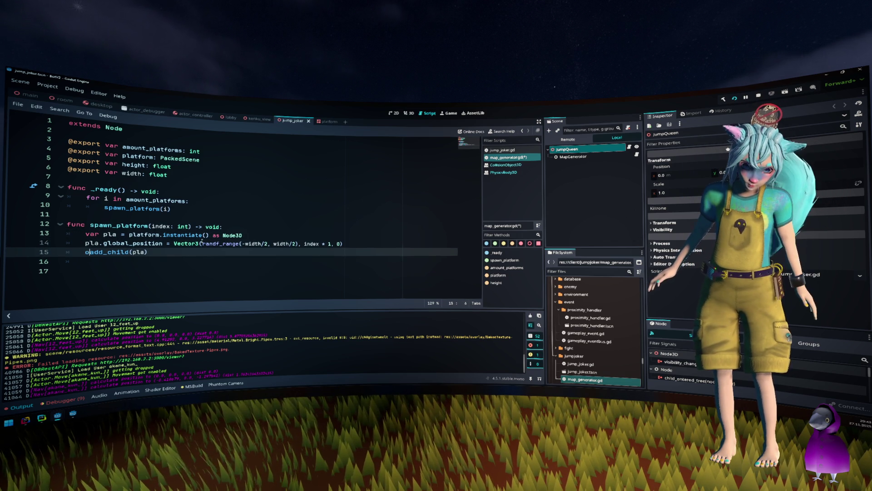
text(.)
key(End)
key(Return)
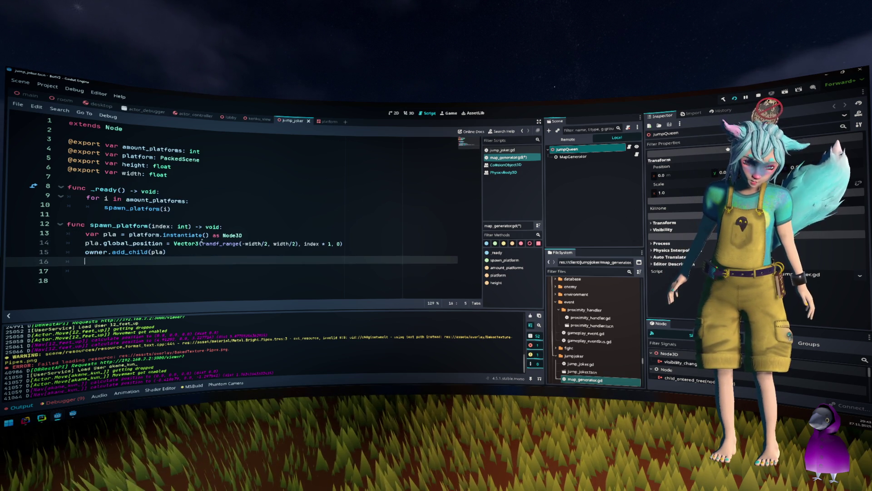
Add pla.set_meta("platform_index", index) below the position assignment
key(Up)
key(Up)
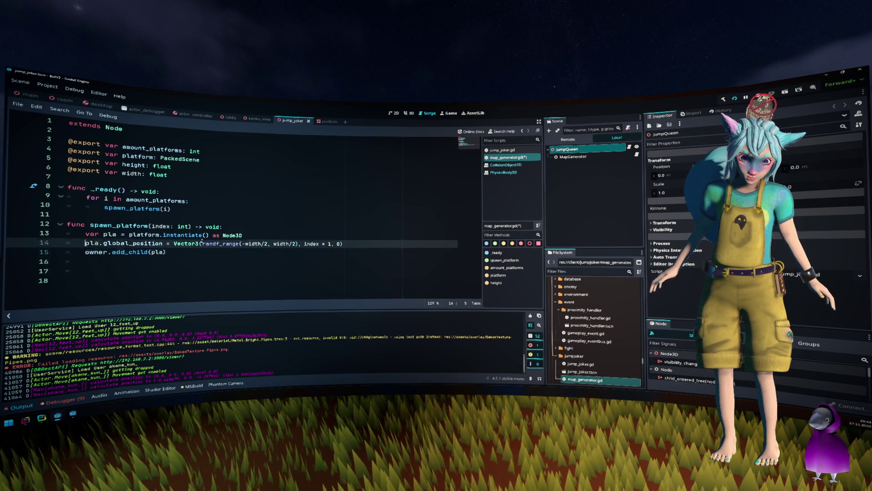
key(End)
key(Return)
text(t_me)
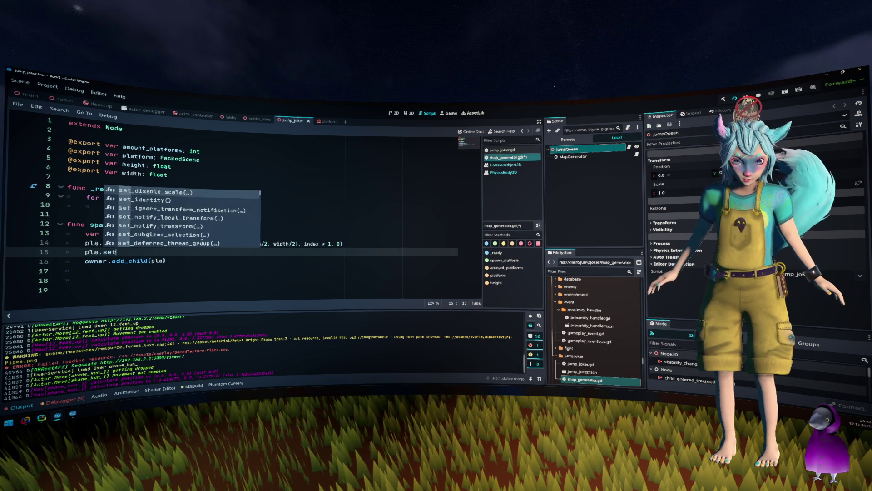
text(ta(")
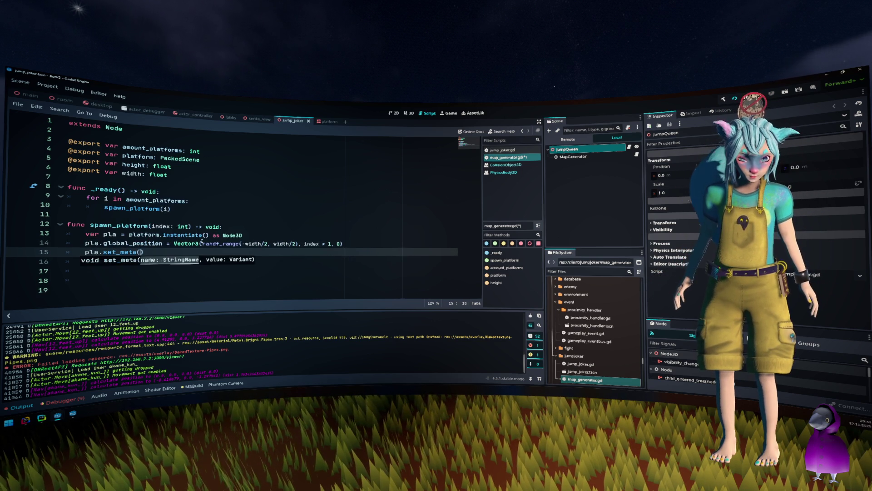
text(i)
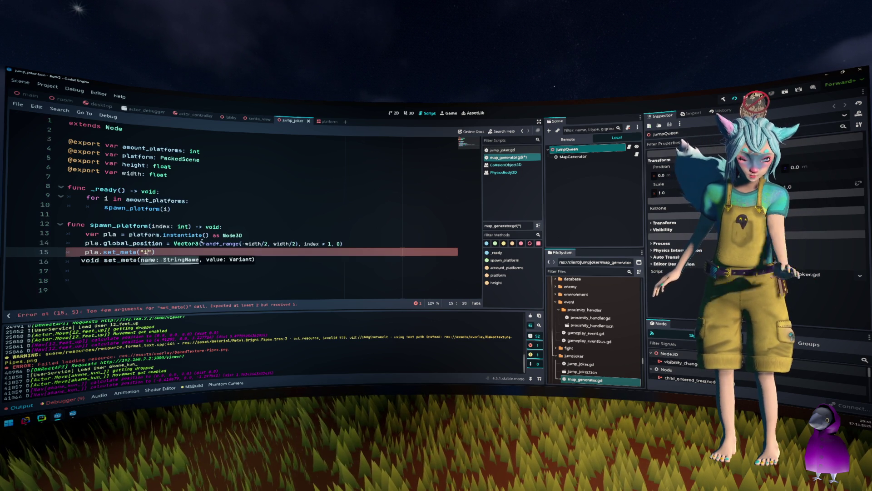
key(Left)
key(Left)
key(Left)
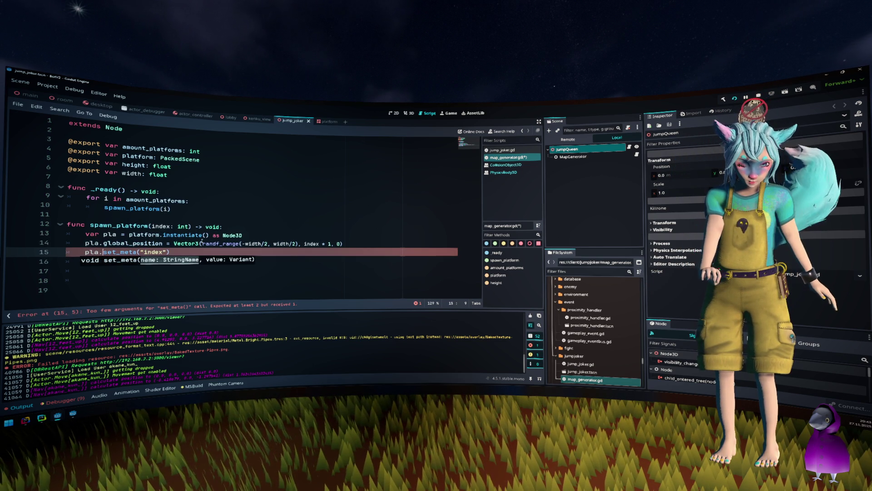
text(platfo)
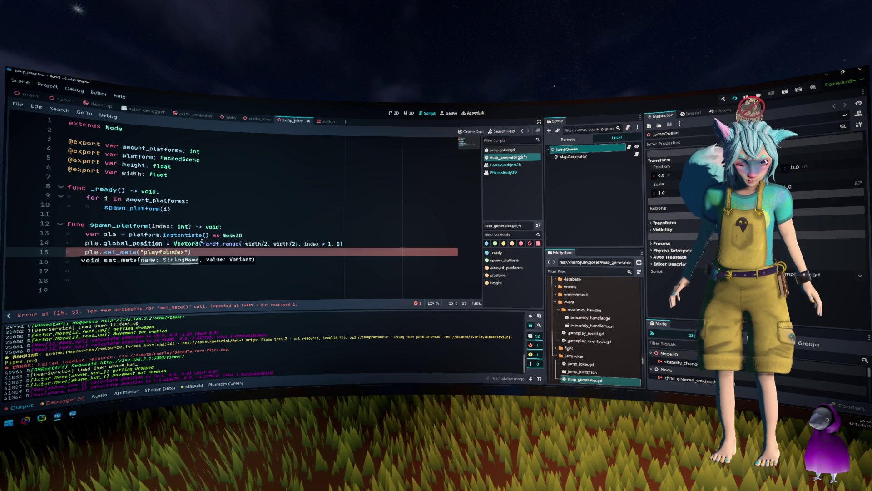
text(rm_)
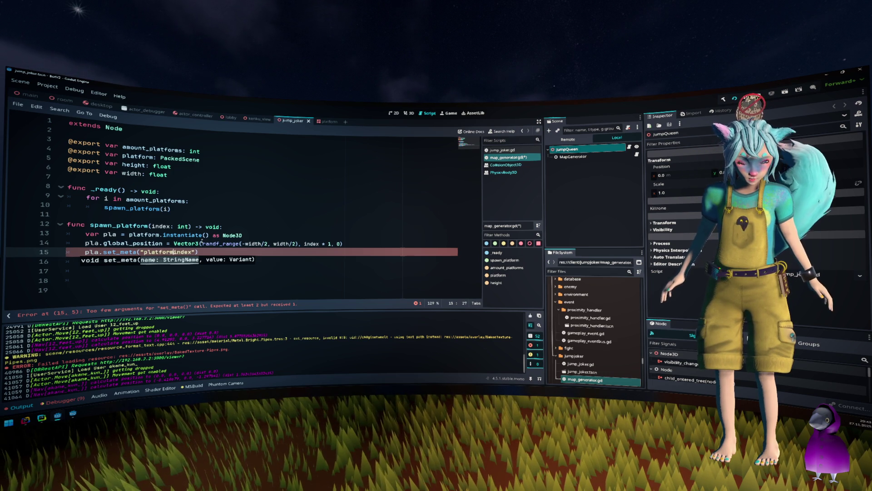
key(Right)
key(Right)
key(Right)
text(, i)
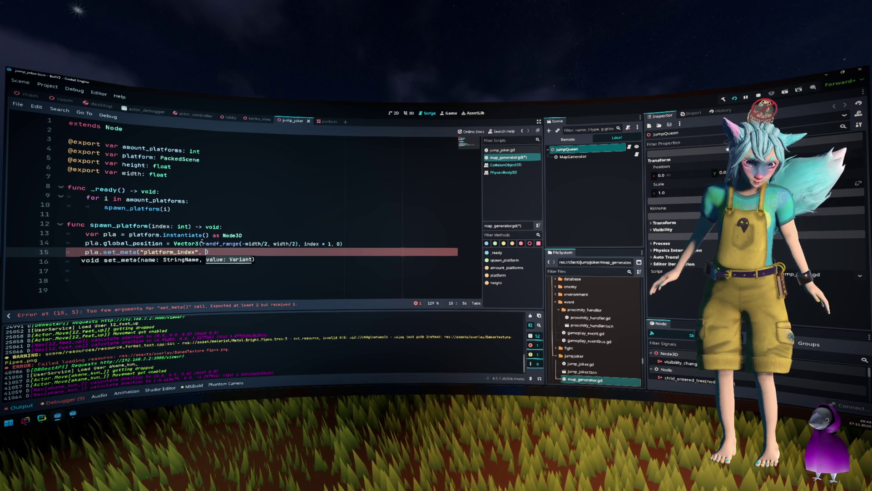
text(ndex)
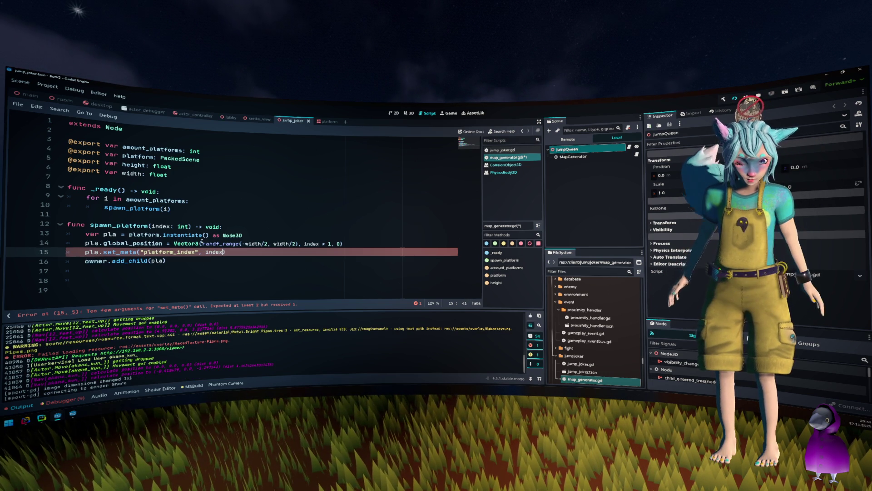
key(End)
key(shift+Home)
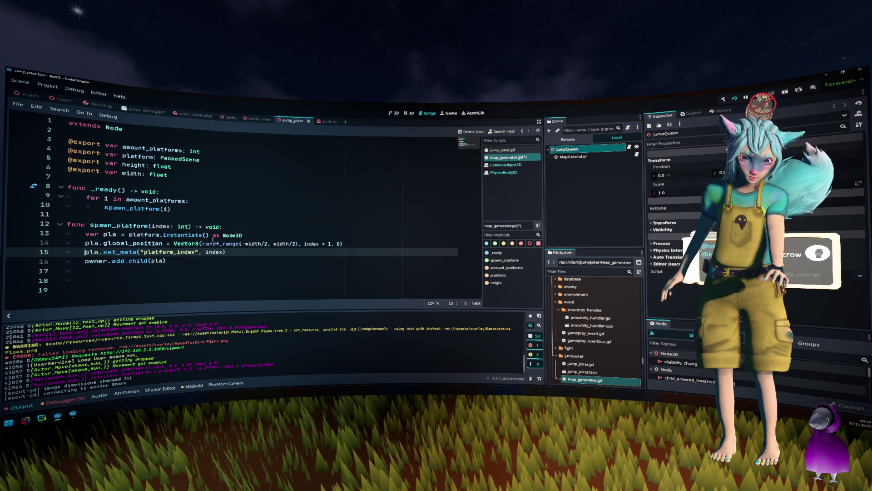
Remove the extra trailing empty line and add a blank line above func spawn_platform
click(234, 259)
key(Down)
key(Down)
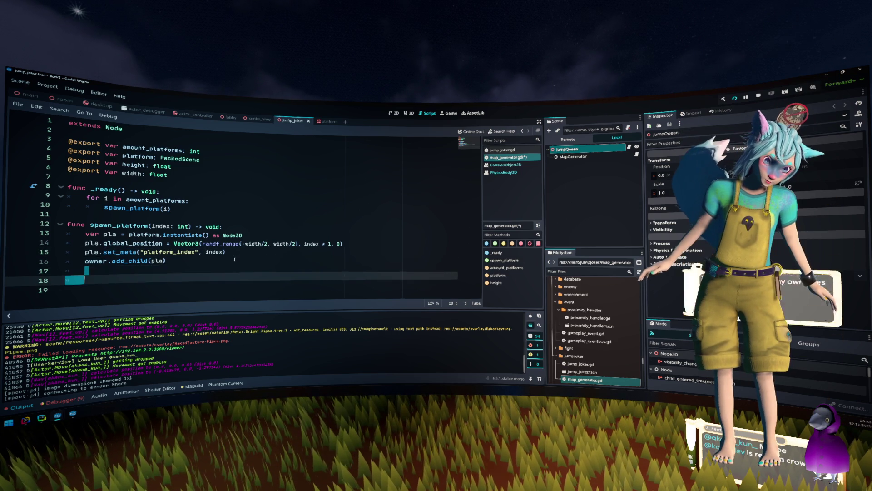
key(BackSpace)
key(Up)
key(Up)
key(Up)
key(Up)
key(Up)
key(Return)
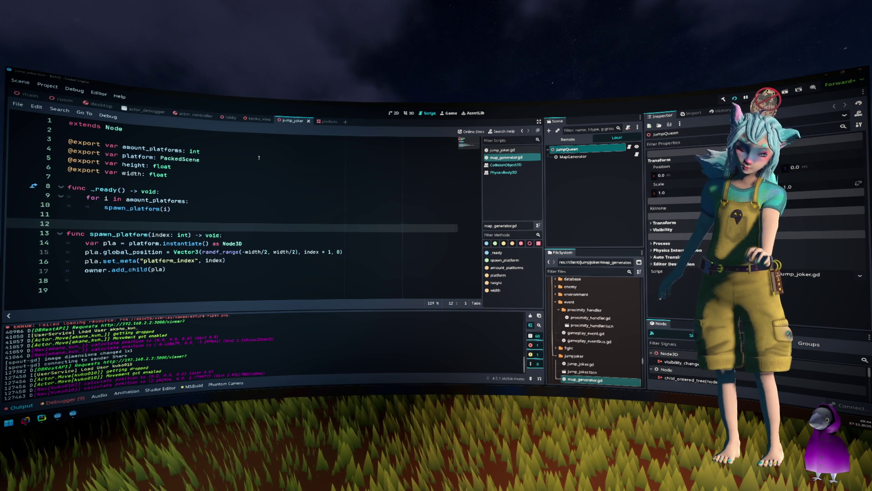
click(246, 207)
click(221, 278)
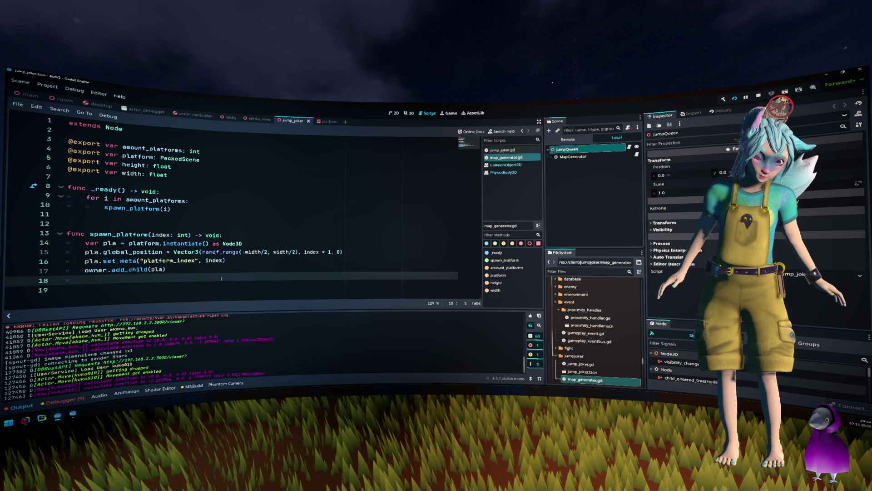
key(Down)
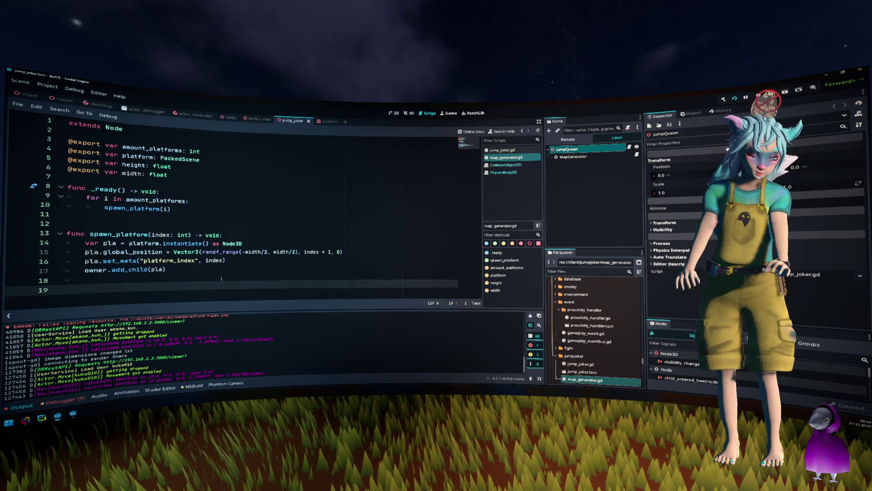
key(Up)
key(Up)
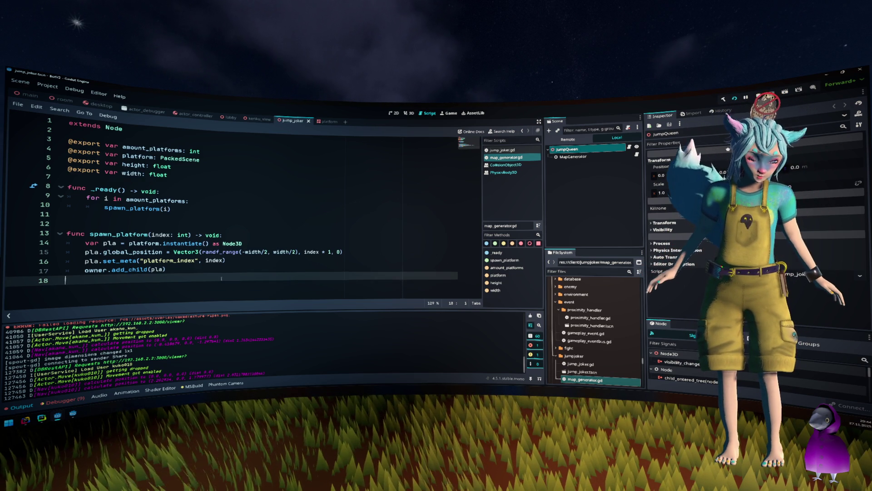
key(Down)
key(Down)
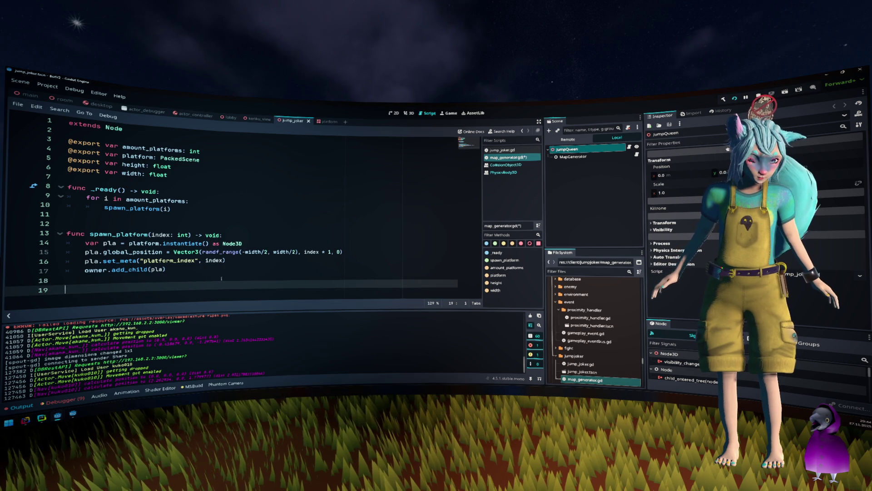
click(204, 175)
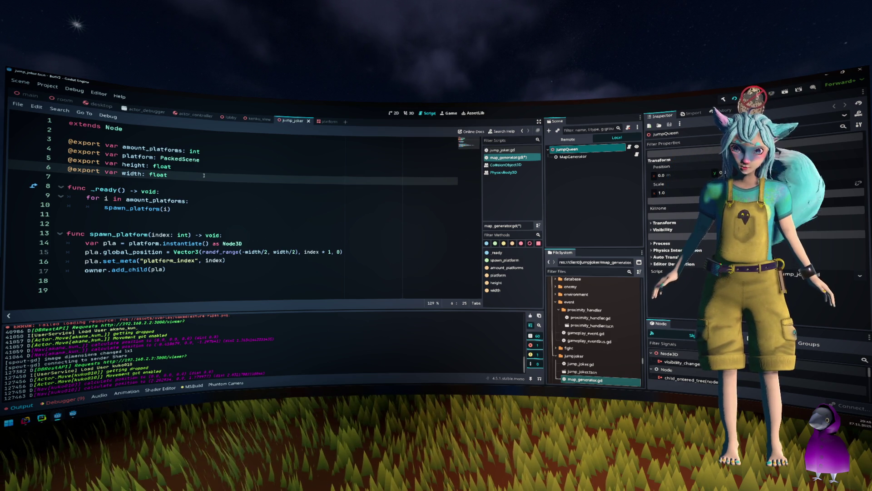
click(244, 285)
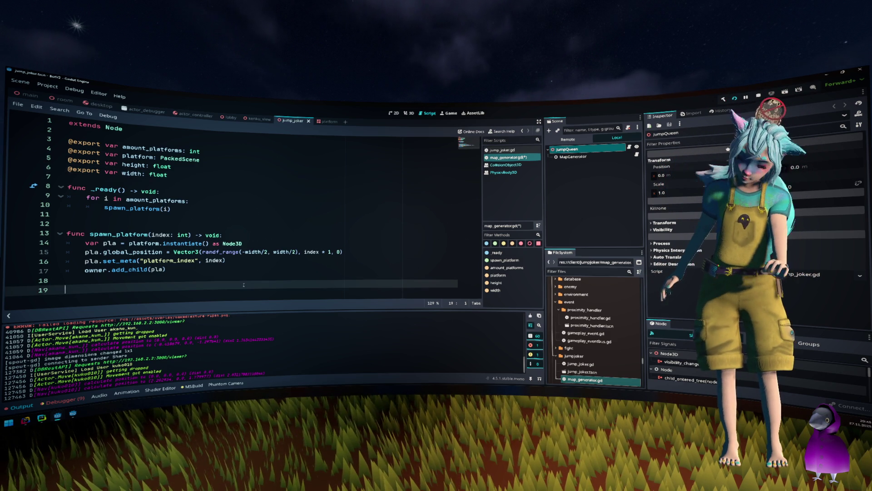
key(ctrl+s)
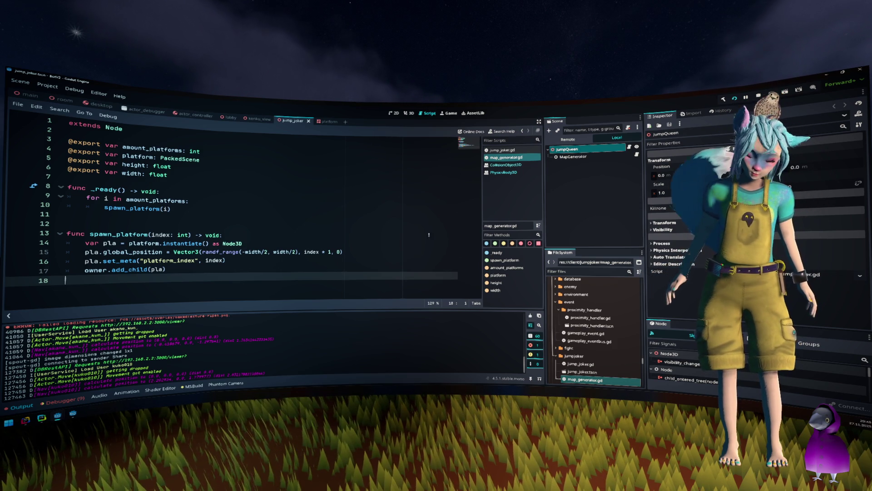
click(609, 169)
Add a TwitchCommand node as a child of jumpQueen and select its Command property
click(590, 149)
right_click(612, 150)
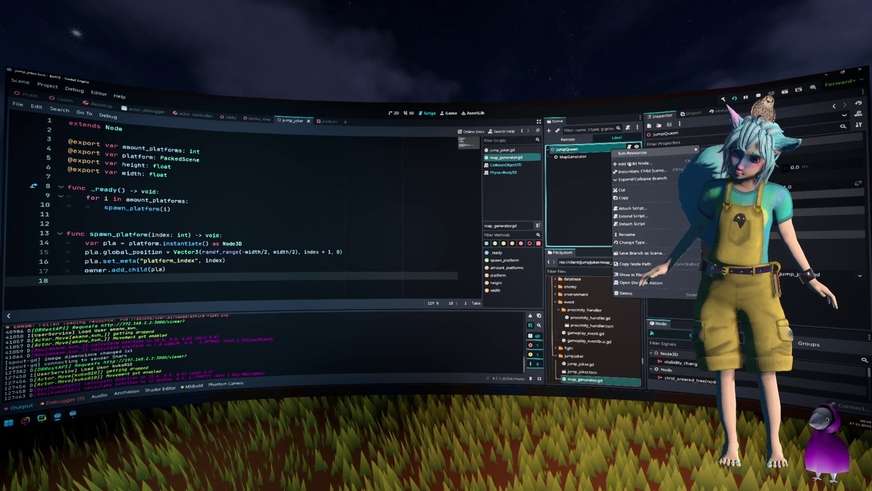
click(630, 164)
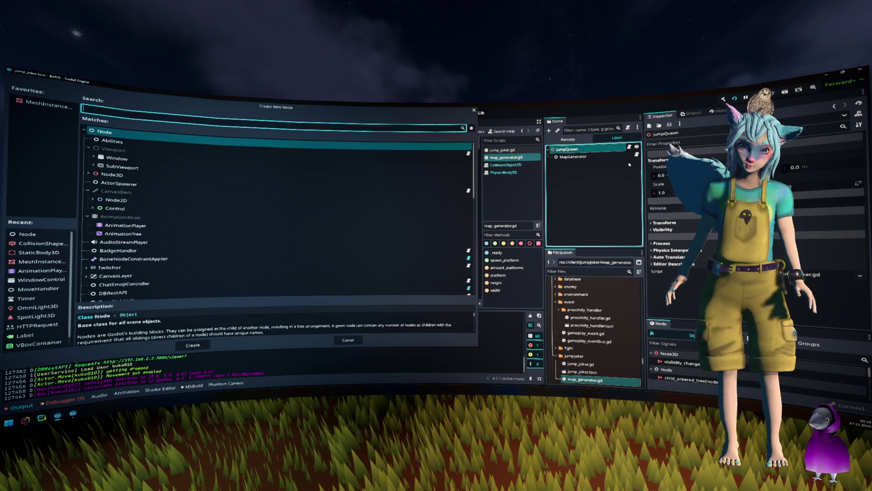
text(TwitchCommand)
key(Return)
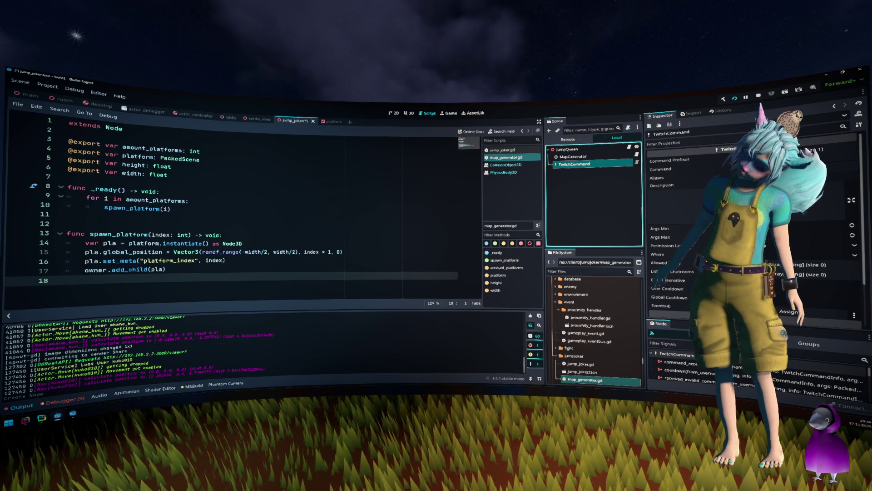
click(663, 169)
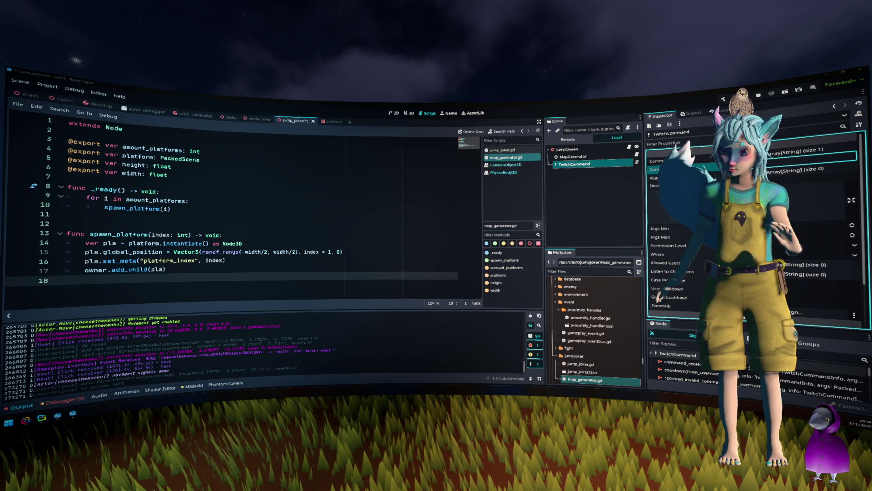
Fill the TwitchCommand's Description with text about joining the current jump
click(780, 163)
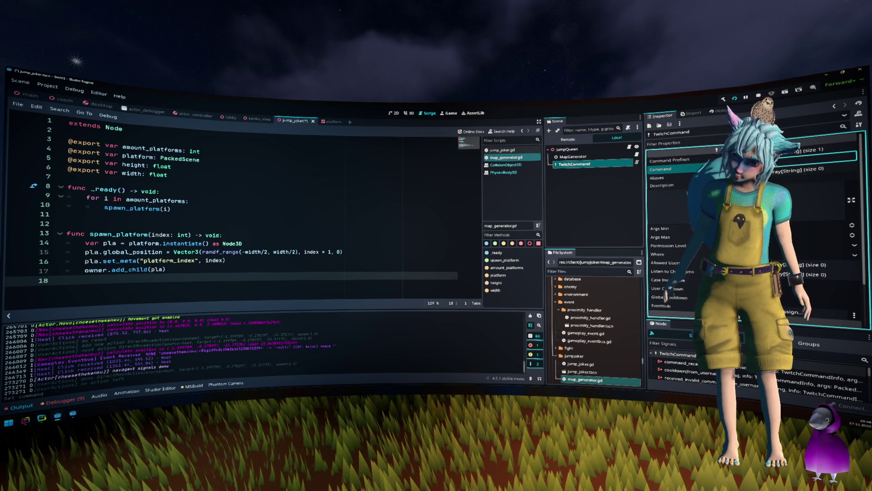
click(668, 200)
text(Joins)
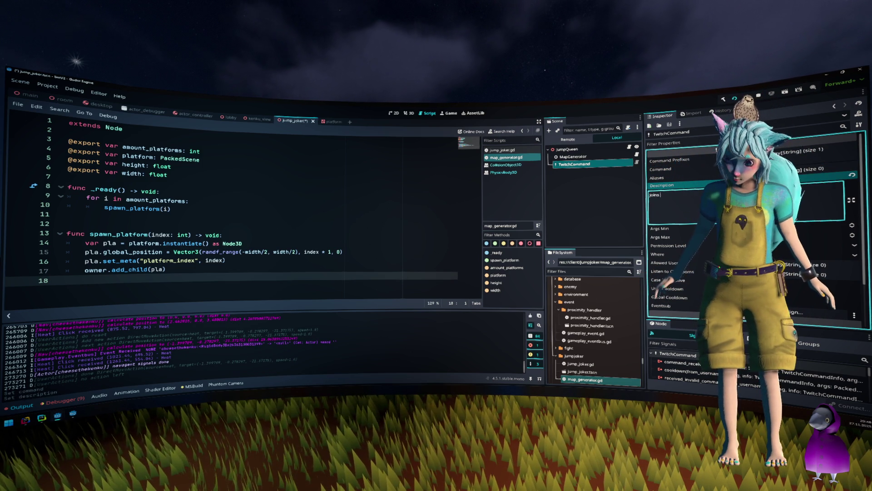
text(rrent ju)
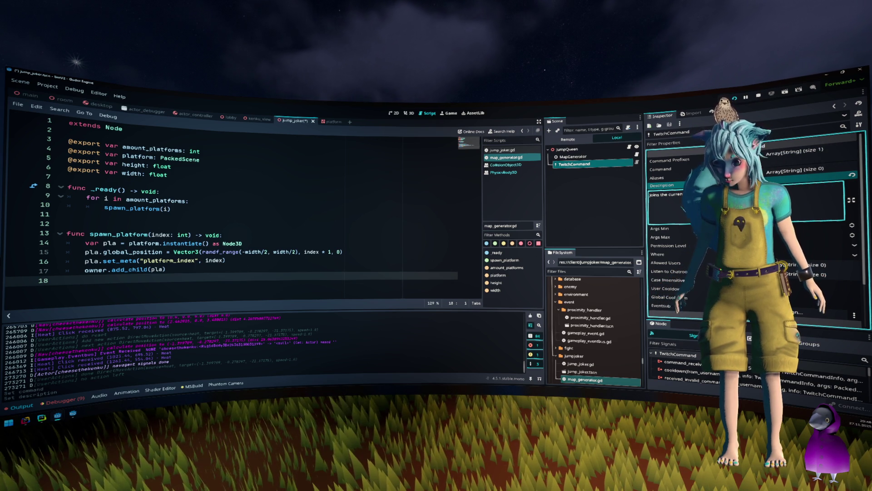
text(mping)
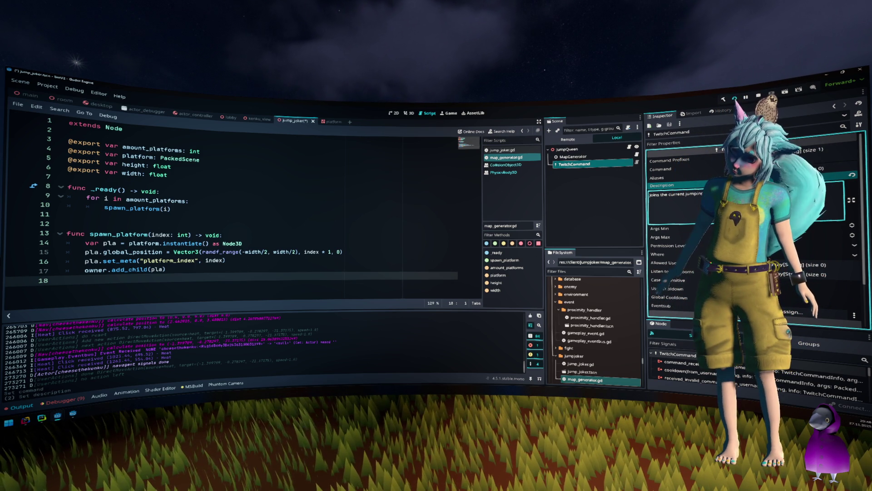
Rename the TwitchCommand node to JoinTwitchCommand
click(580, 164)
key(Home)
text(Join)
key(Return)
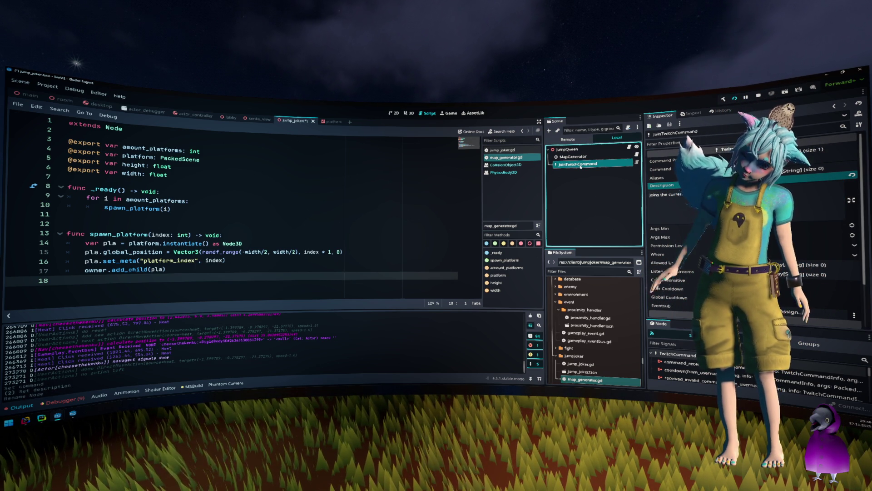
click(568, 149)
right_click(584, 149)
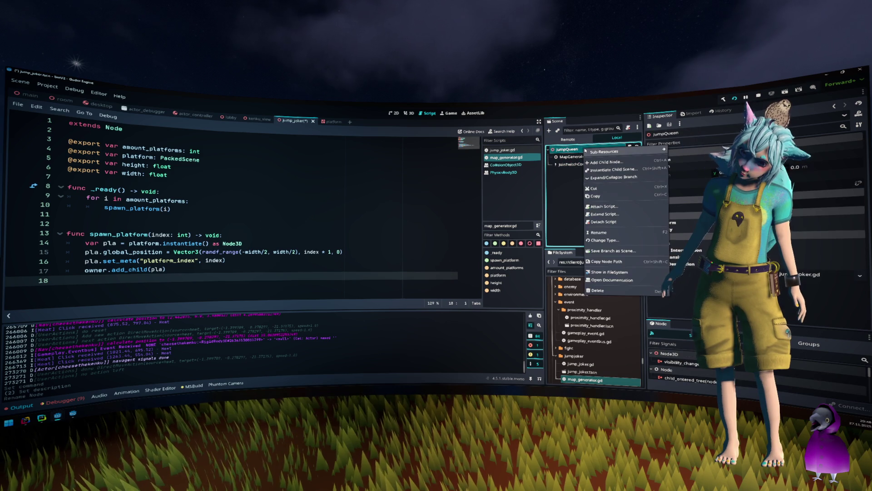
Add a second TwitchCommand under jumpQueen and rename it jumpTwitchCommand
click(609, 163)
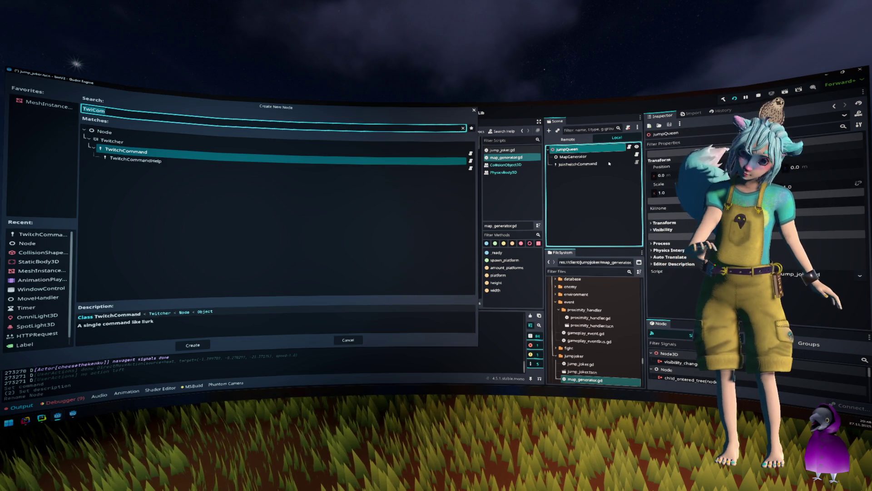
key(Return)
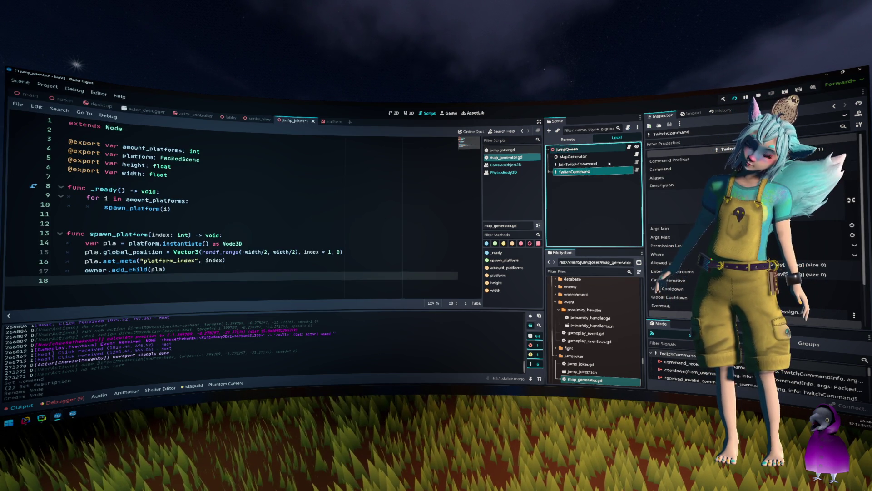
double_click(588, 171)
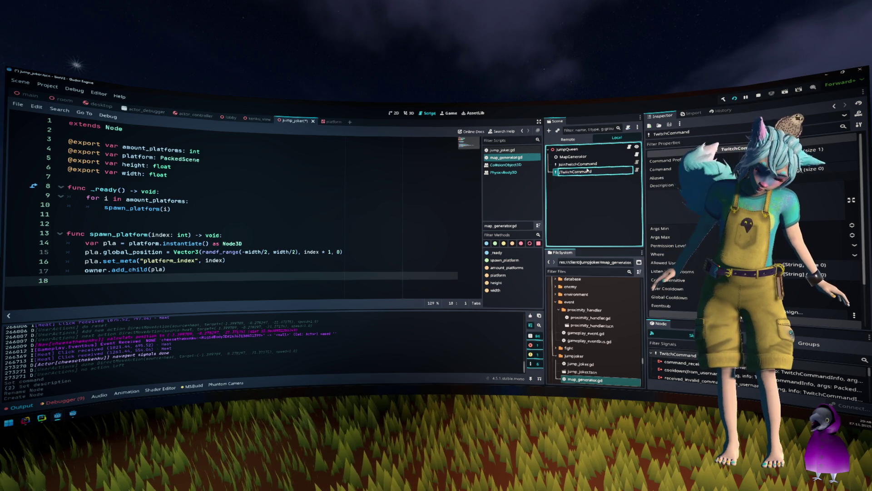
key(Home)
text(jump)
key(Return)
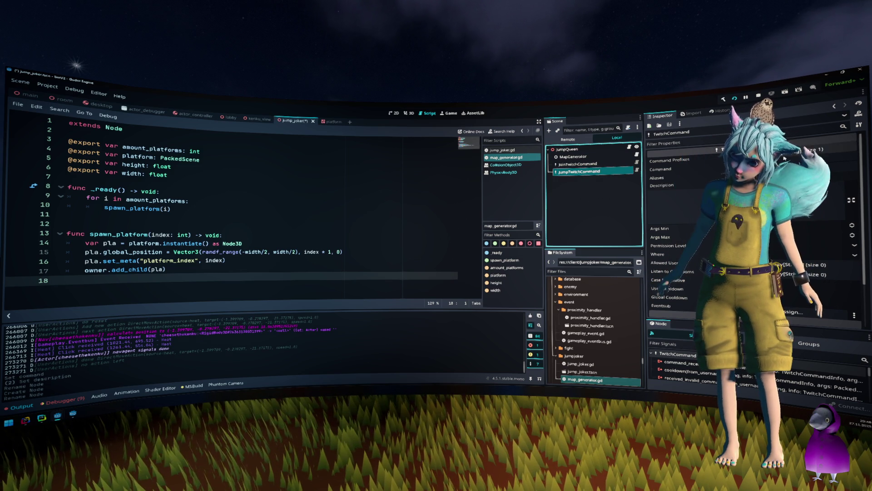
Set the jump command's minimum and maximum arguments, then check JoinTwitchCommand's maximum arguments
click(784, 158)
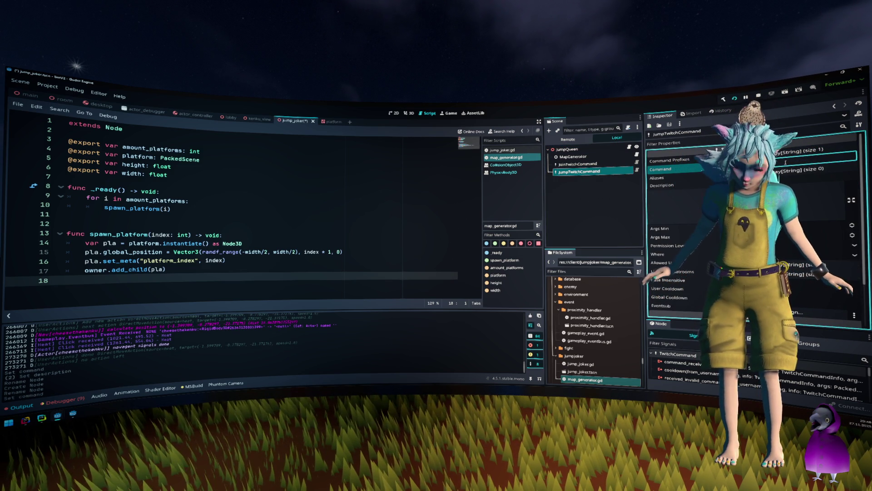
click(853, 224)
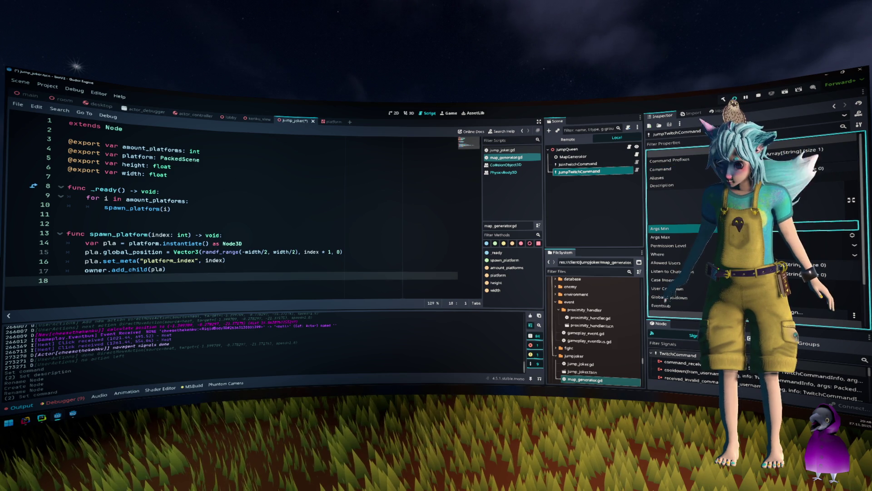
click(815, 235)
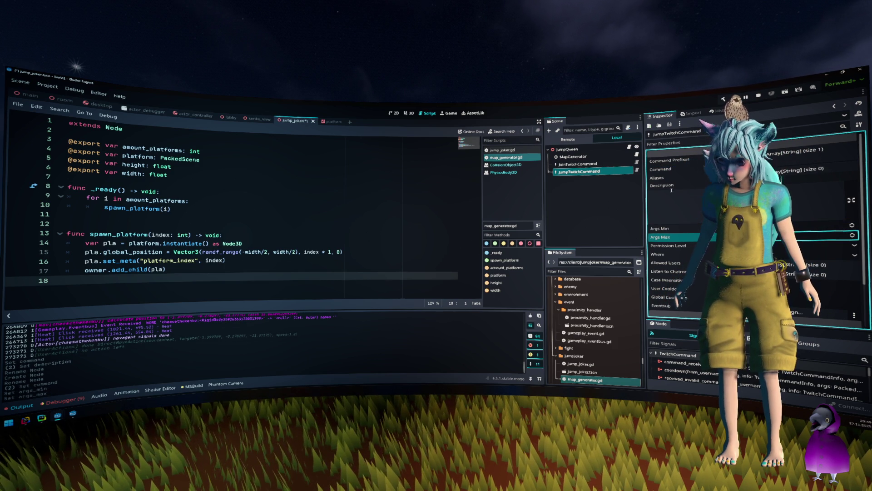
click(591, 164)
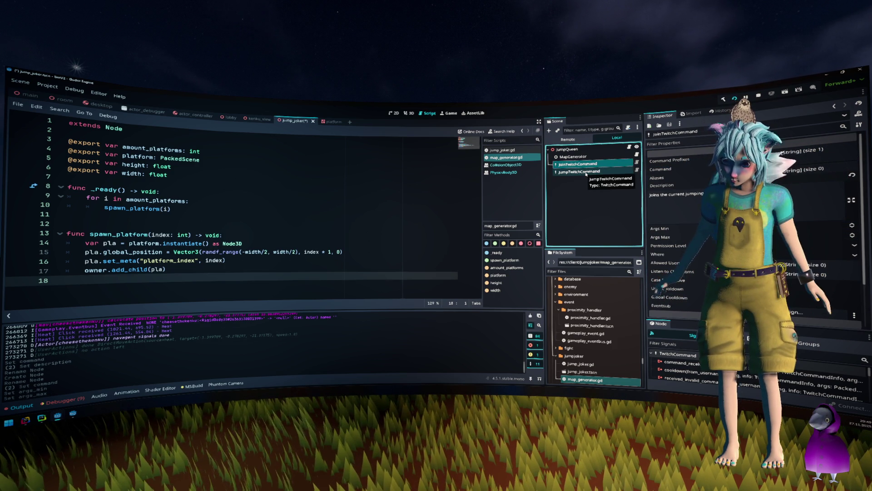
click(813, 235)
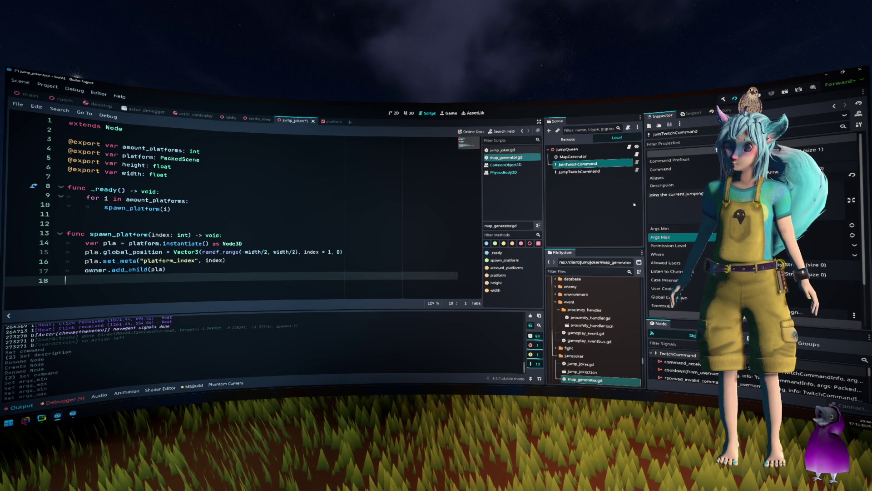
Give jumpTwitchCommand the description "Use angle and power"
click(634, 205)
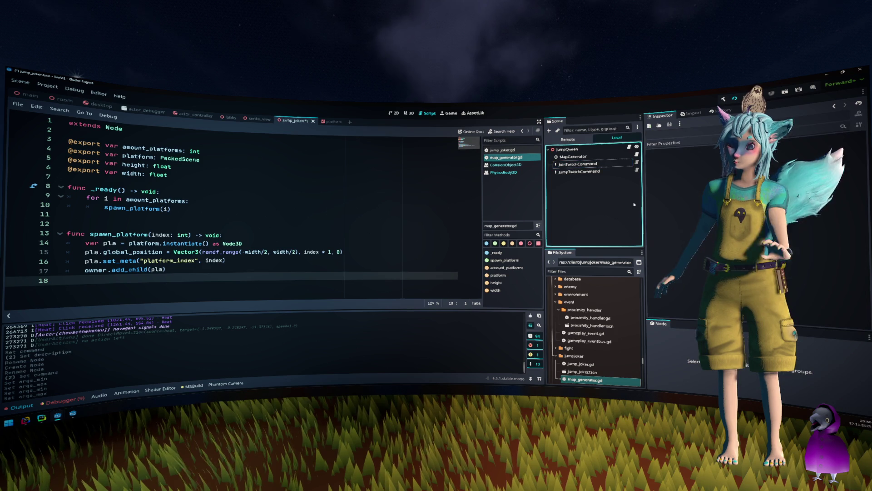
click(591, 171)
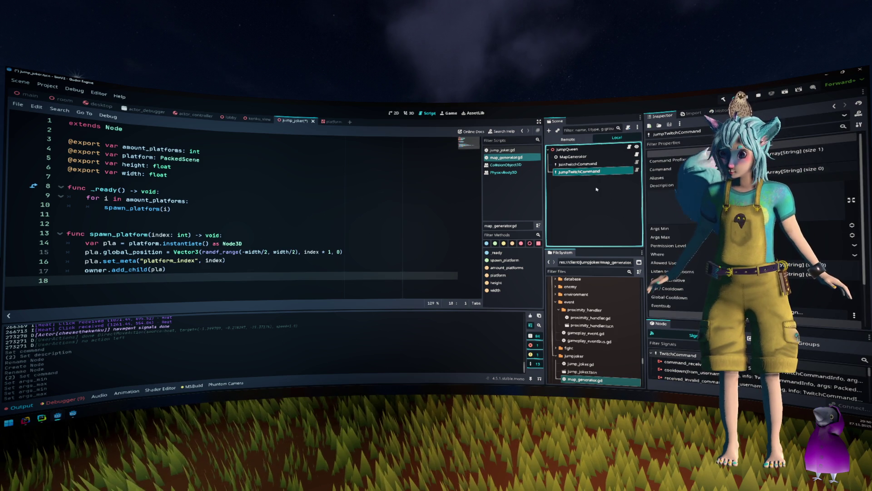
click(670, 198)
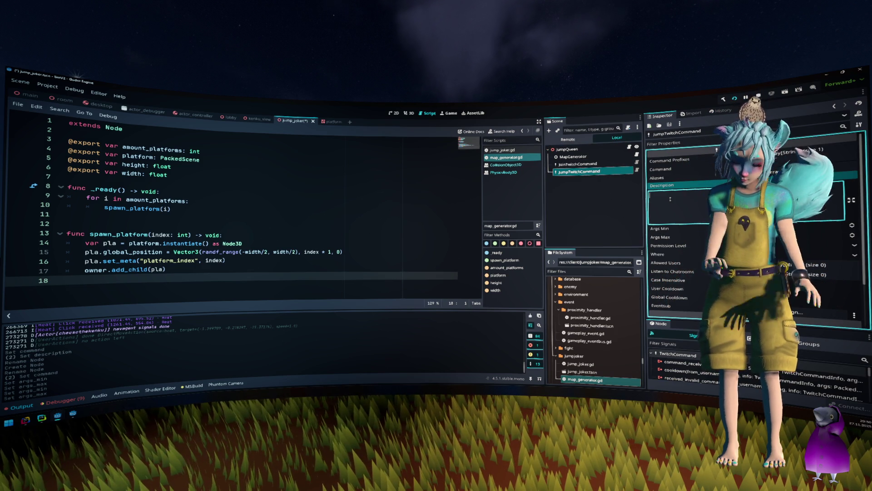
text(Angle and Po)
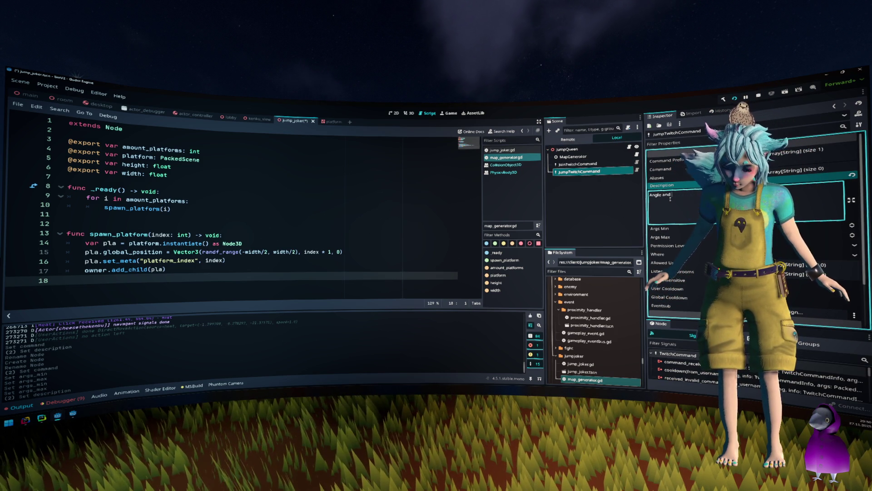
text(wer)
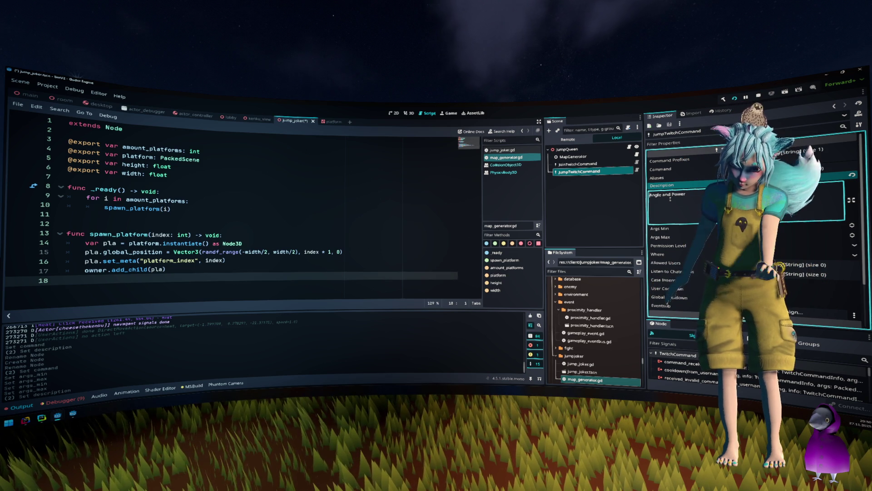
key(Home)
text(Use)
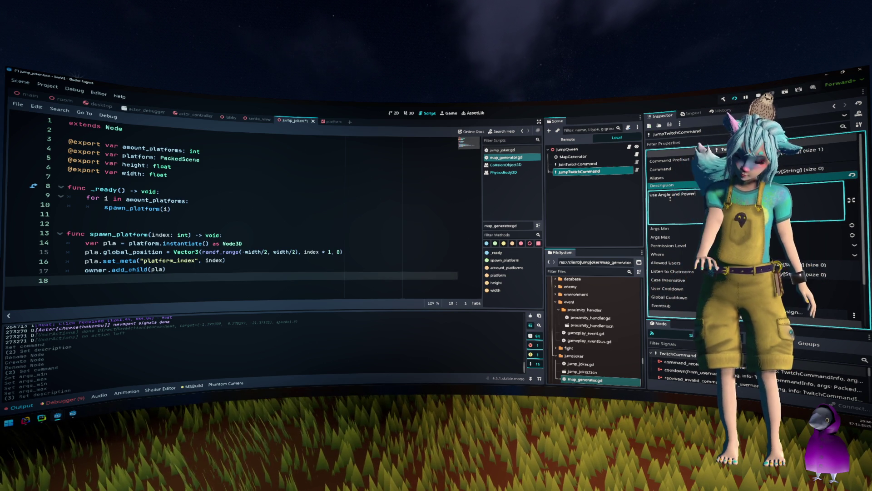
key(Delete)
text(a)
key(ctrl+Right)
key(ctrl+Right)
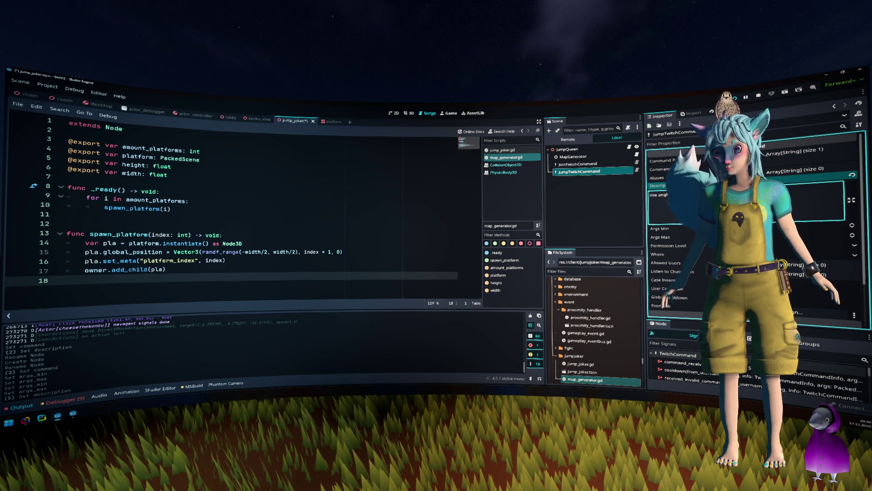
text(power)
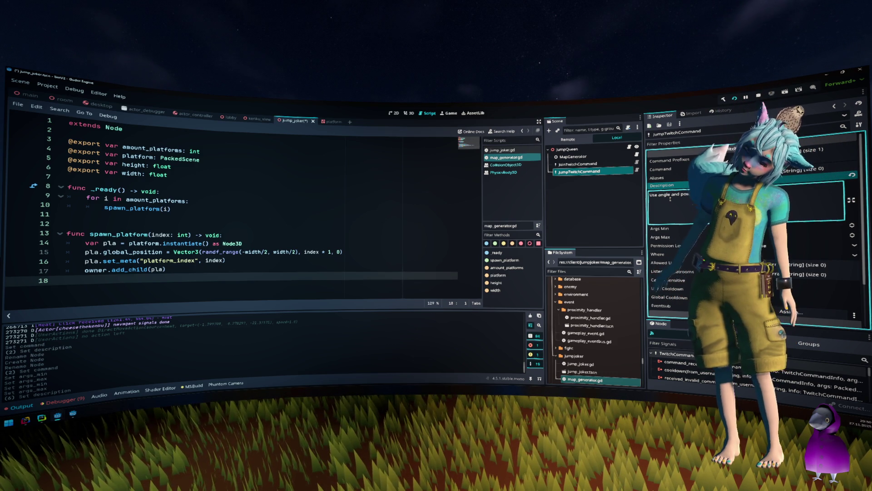
Save the scene and reselect the MapGenerator and jumpQueen nodes
key(ctrl+s)
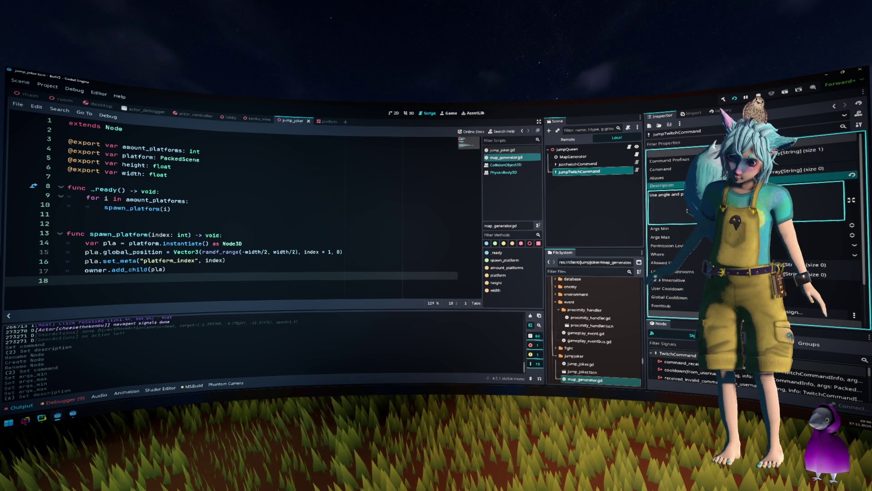
click(409, 234)
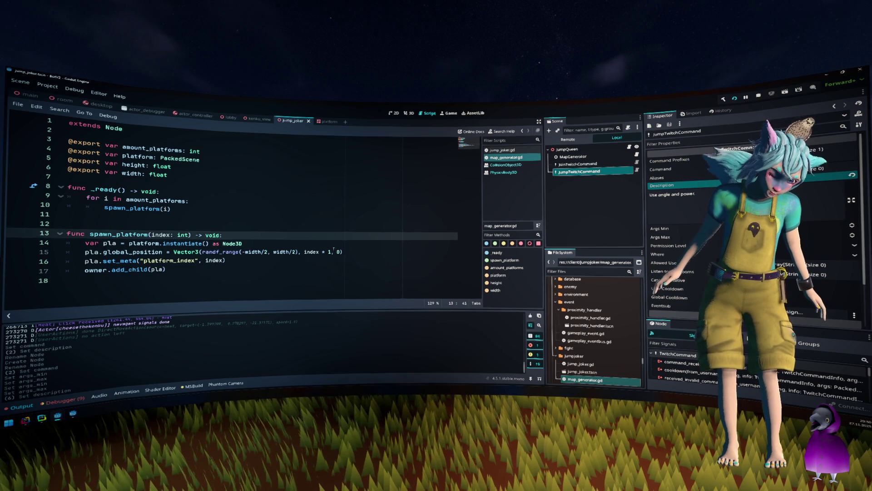
click(313, 272)
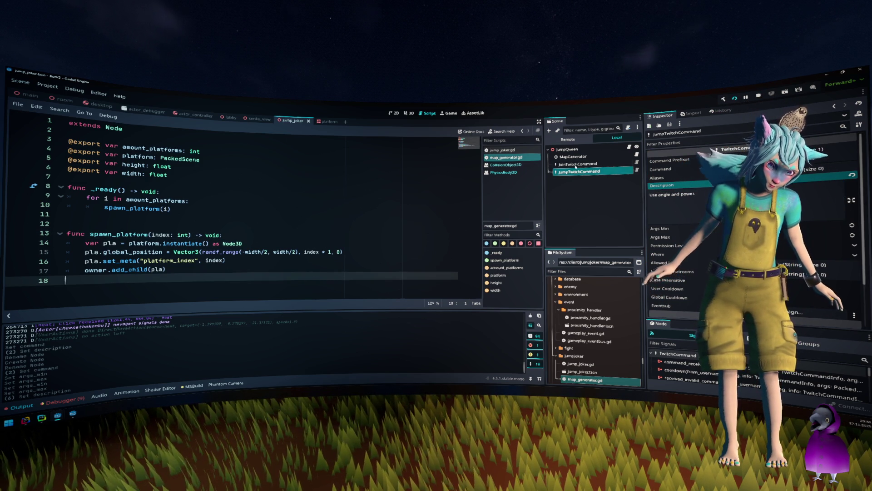
click(576, 164)
click(573, 157)
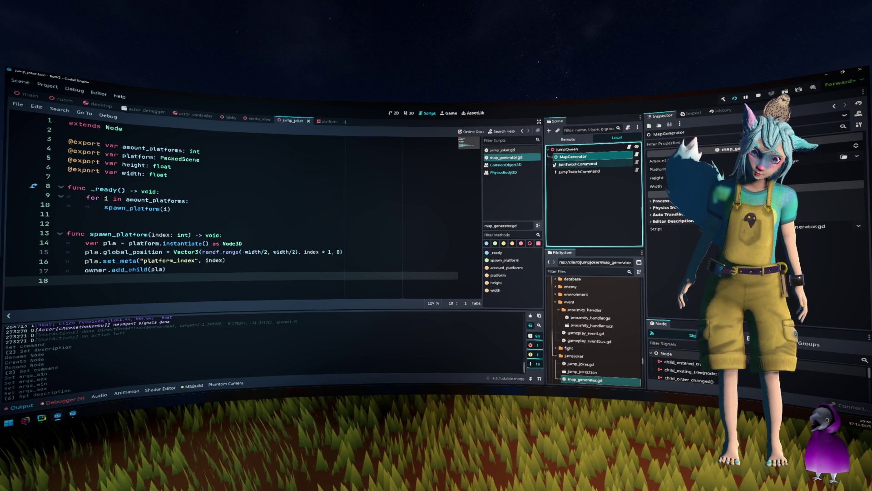
click(567, 150)
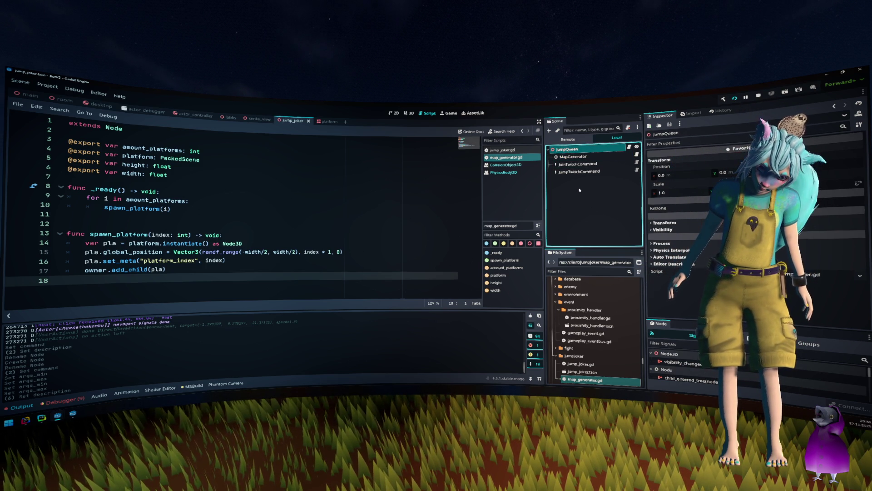
right_click(563, 145)
Add a PhantomCamera3D under jumpQueen, name it GameCamera, and open jump_joker.gd
click(596, 164)
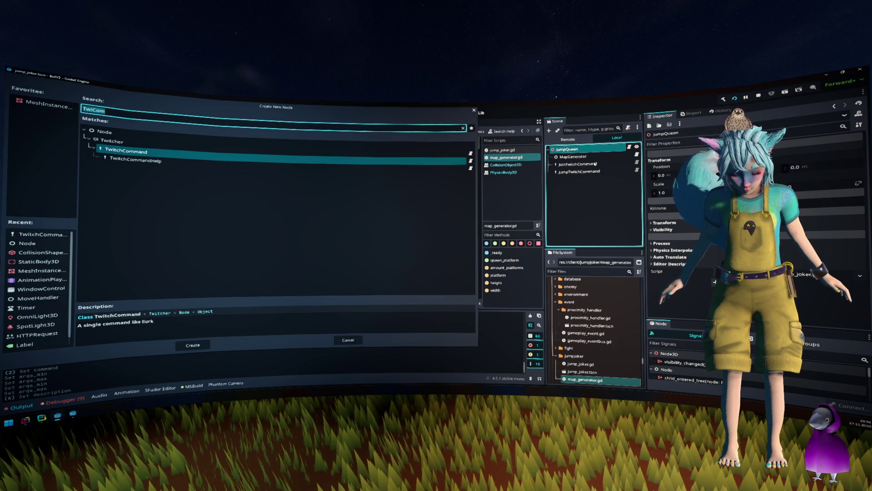
text(phantom)
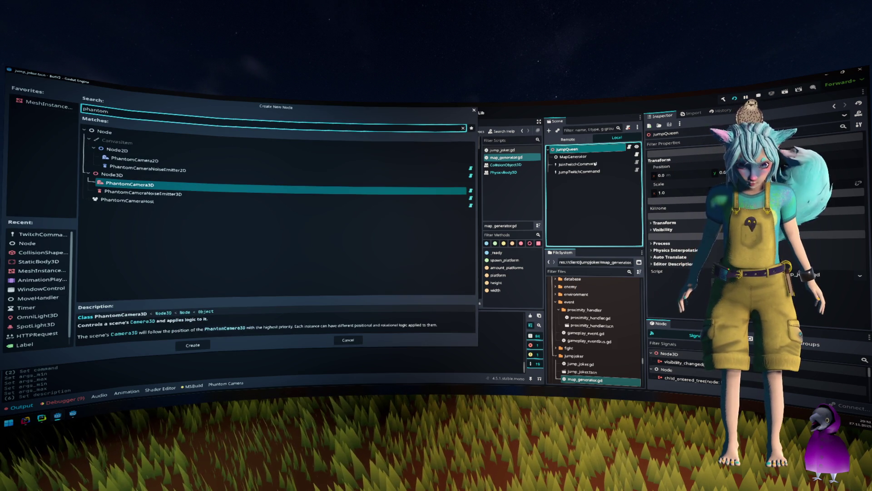
key(Return)
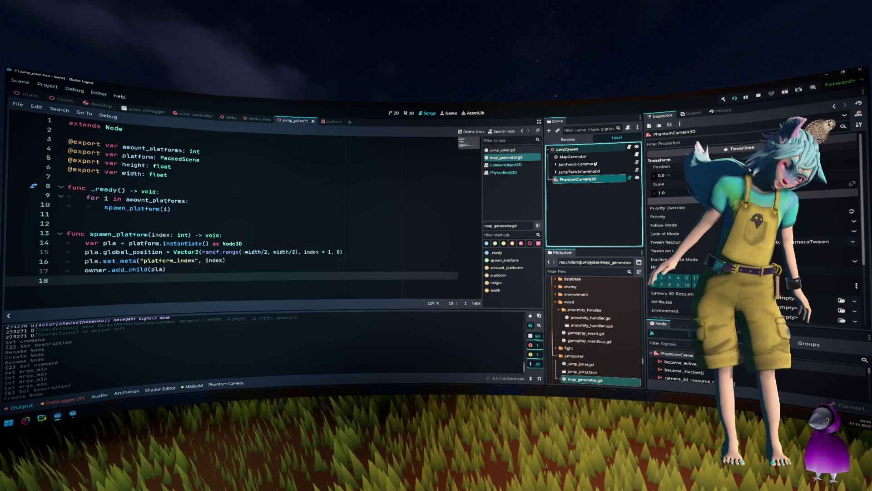
text(GameCamera)
key(Return)
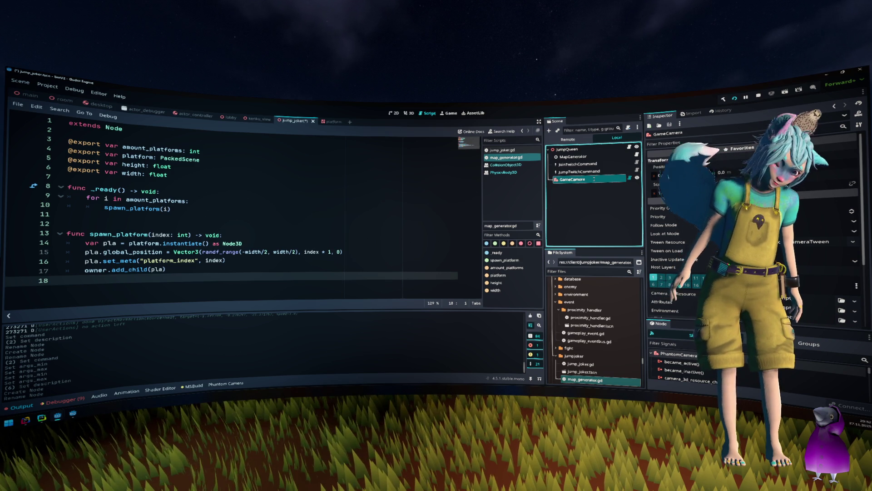
click(598, 149)
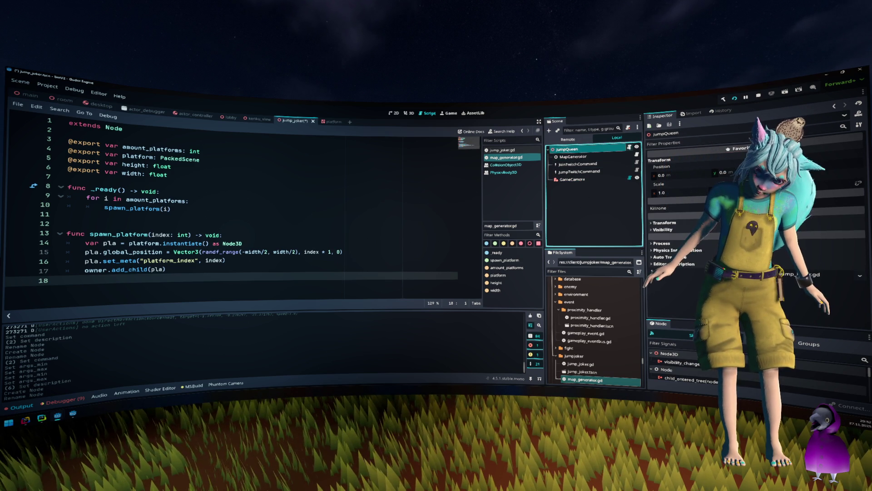
click(629, 146)
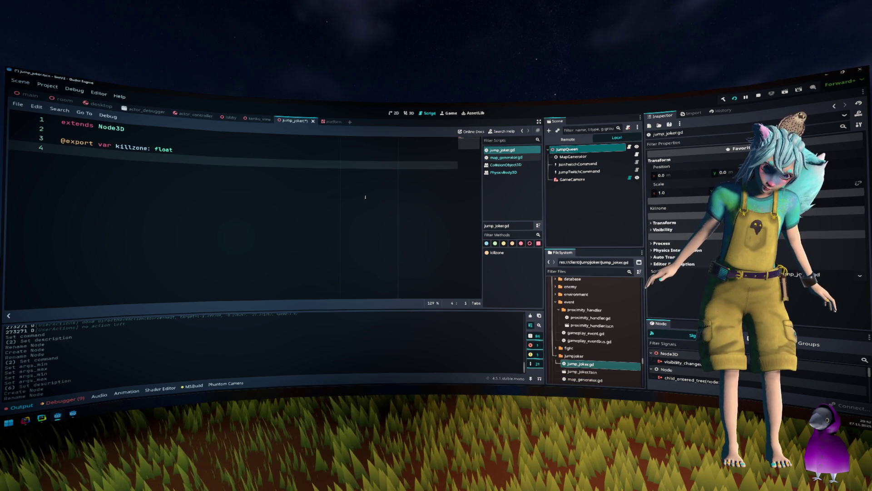
Assign platform.tscn as MapGenerator's Platform scene via quick load
click(609, 156)
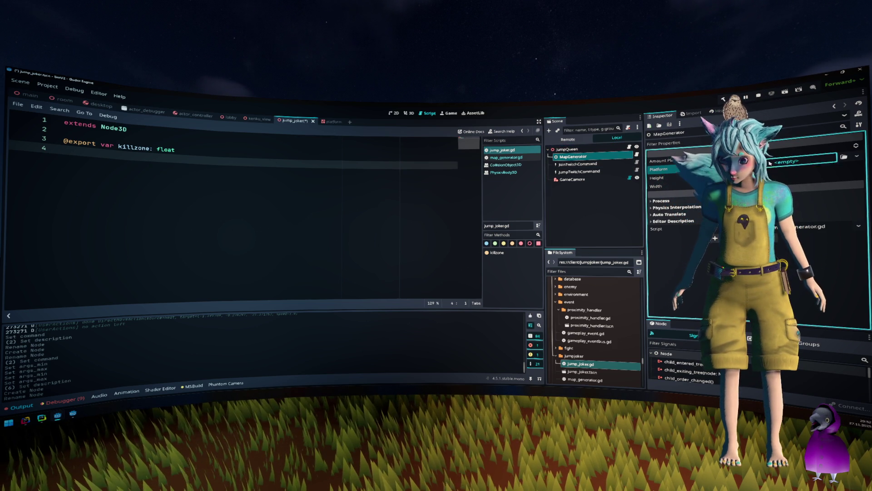
key(ctrl+shift+o)
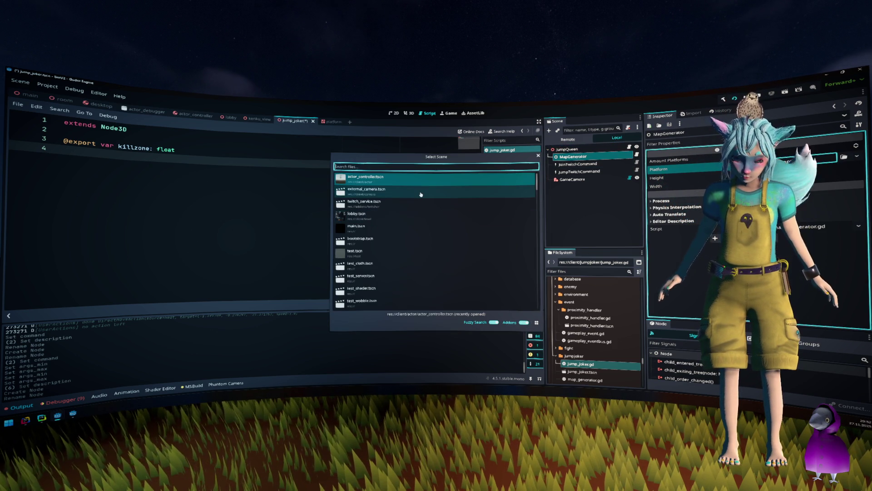
text(plat)
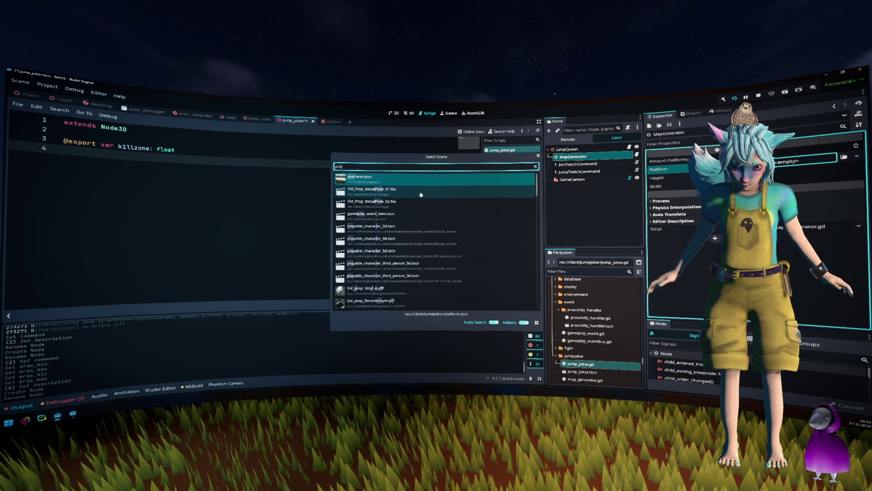
key(Return)
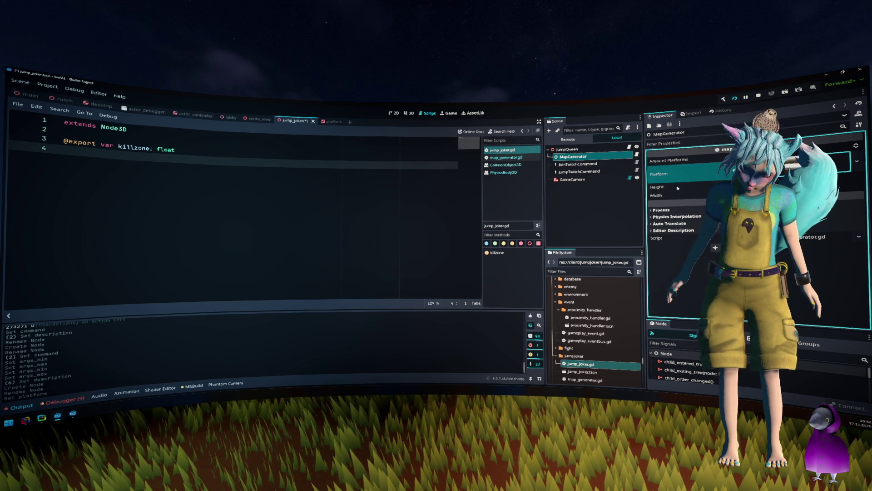
Enter Amount Platforms, Height and Width values for MapGenerator and save the scene
click(673, 160)
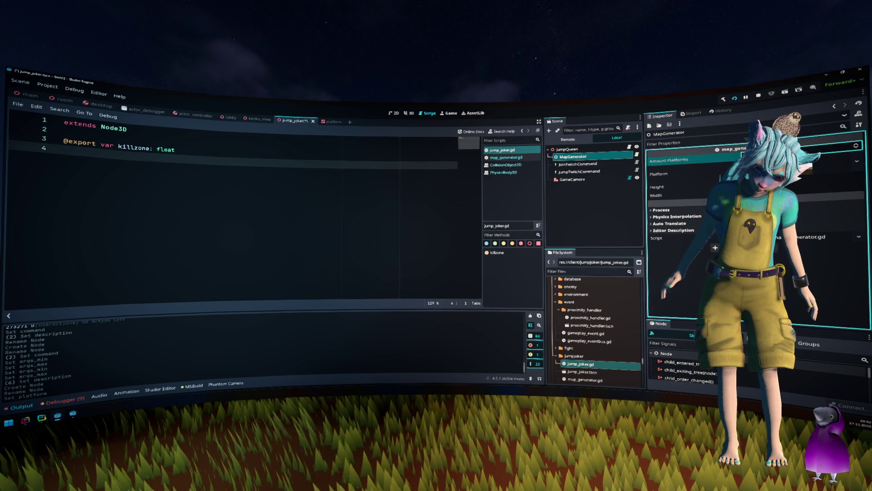
key(Return)
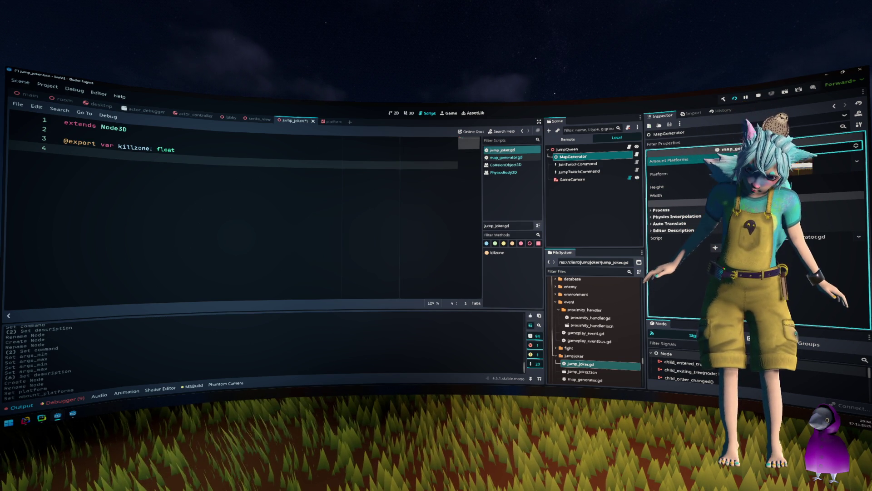
click(657, 186)
key(Return)
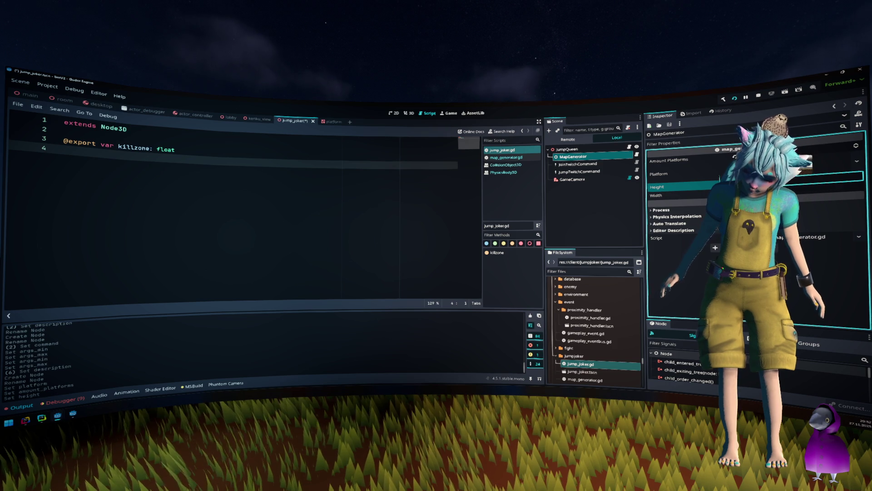
click(659, 161)
key(Return)
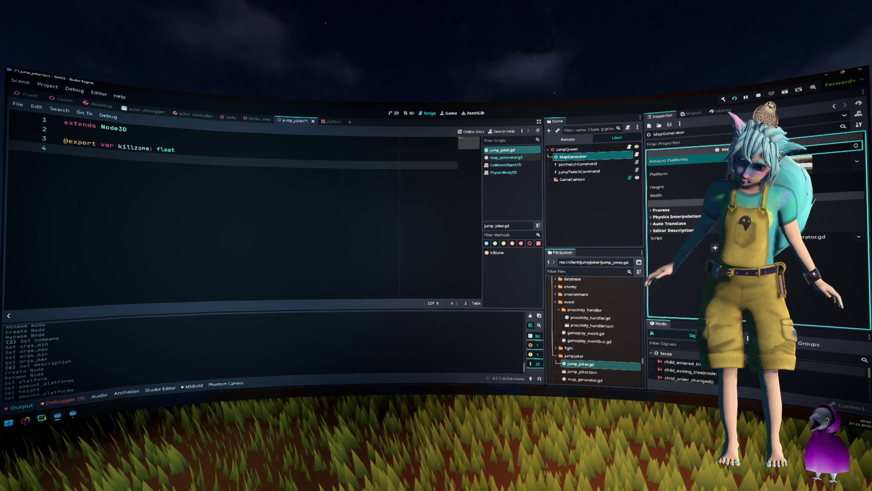
click(657, 187)
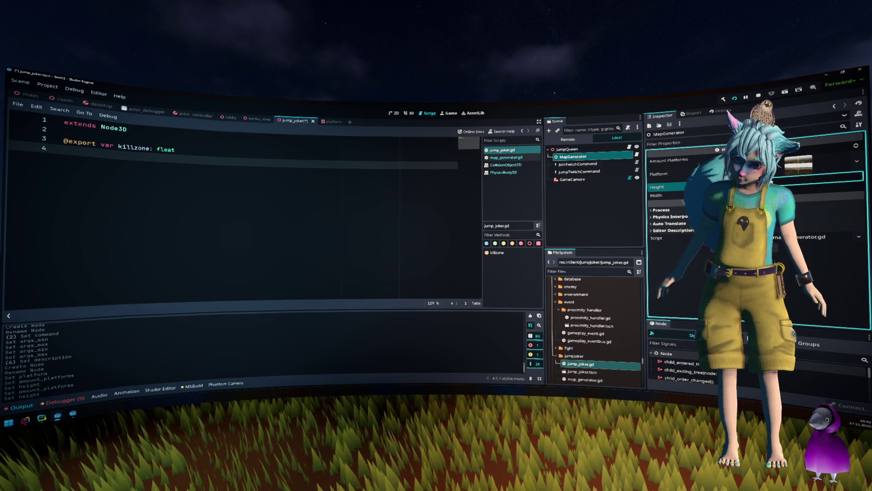
click(669, 160)
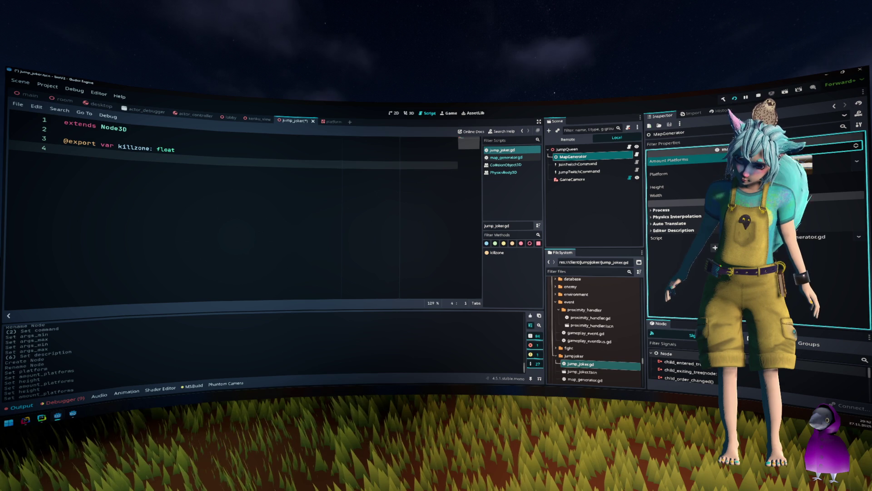
click(657, 195)
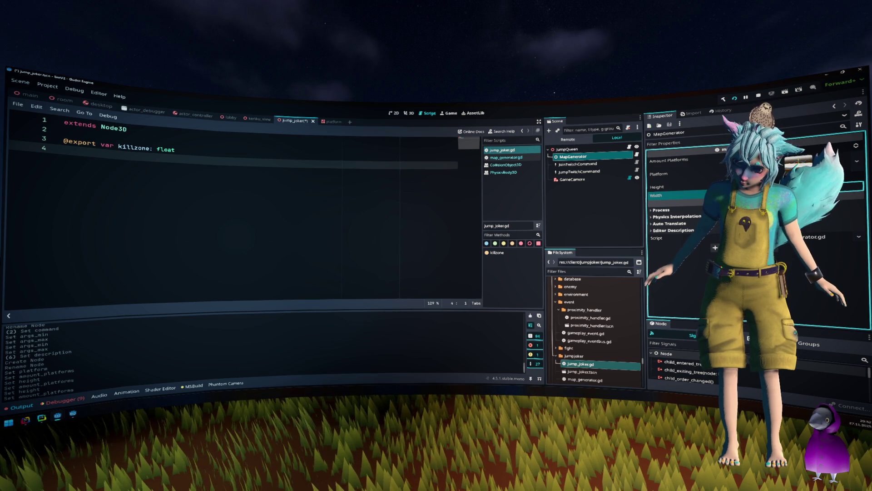
key(Return)
key(ctrl+s)
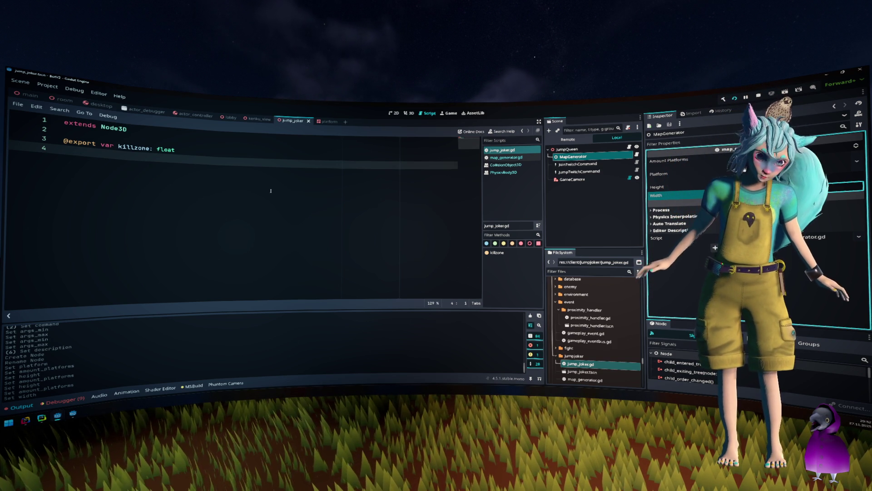
Add an exported killzone_speed float variable defaulting to 1 below the speed variable
text(@export )
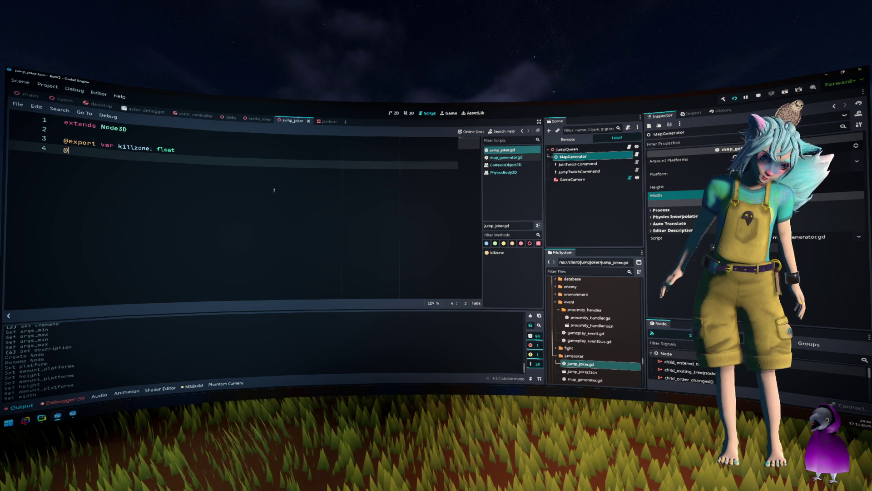
text(var spee)
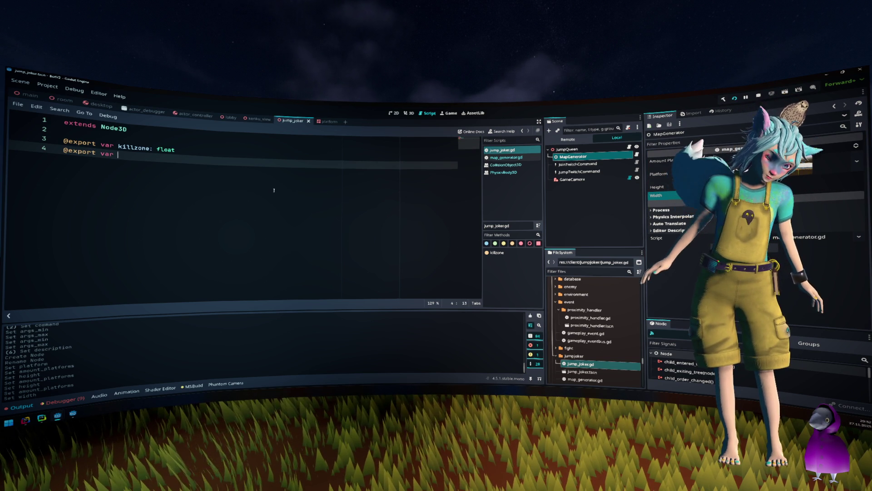
text(d: float)
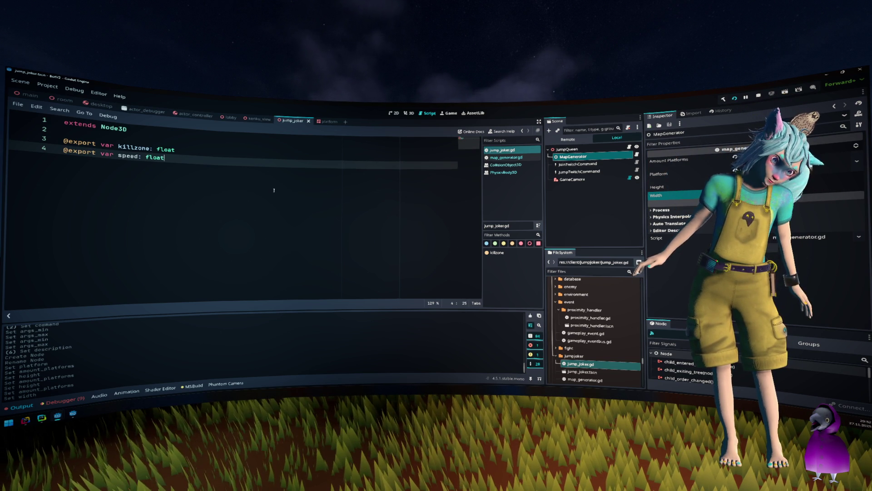
key(Return)
key(Return)
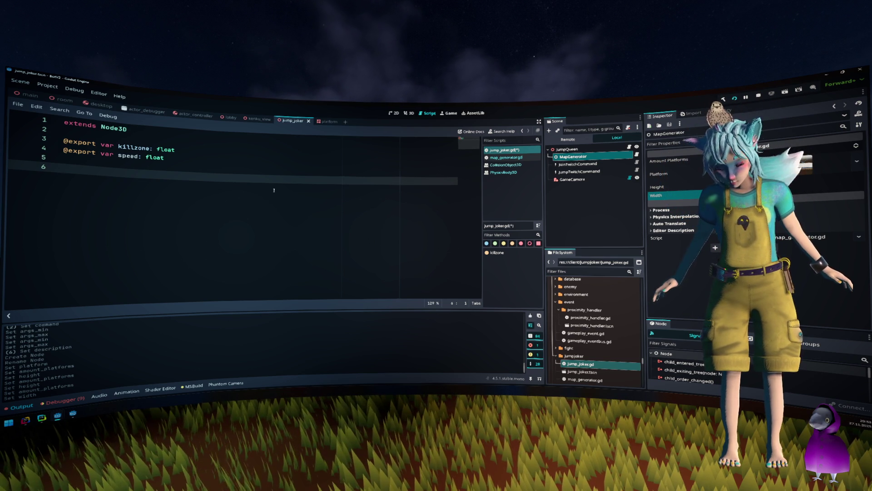
key(Up)
key(Up)
key(ctrl+Right)
key(ctrl+Right)
text(killzone_)
key(End)
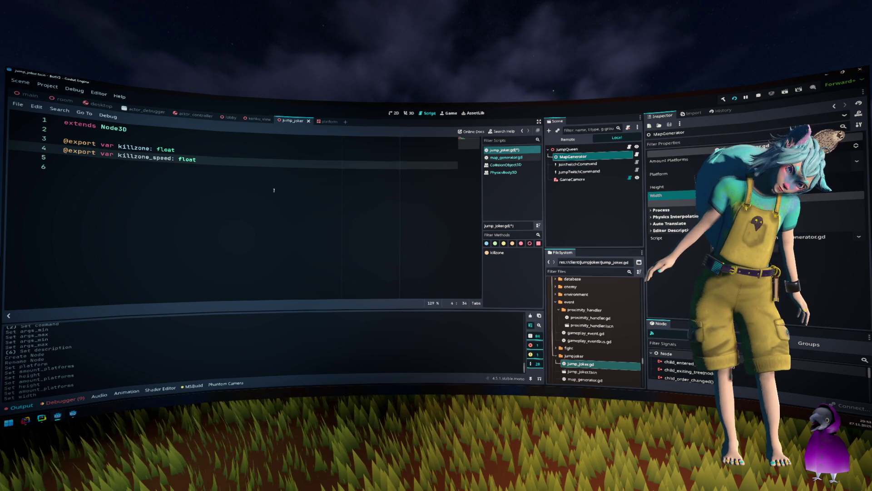
text(= 1)
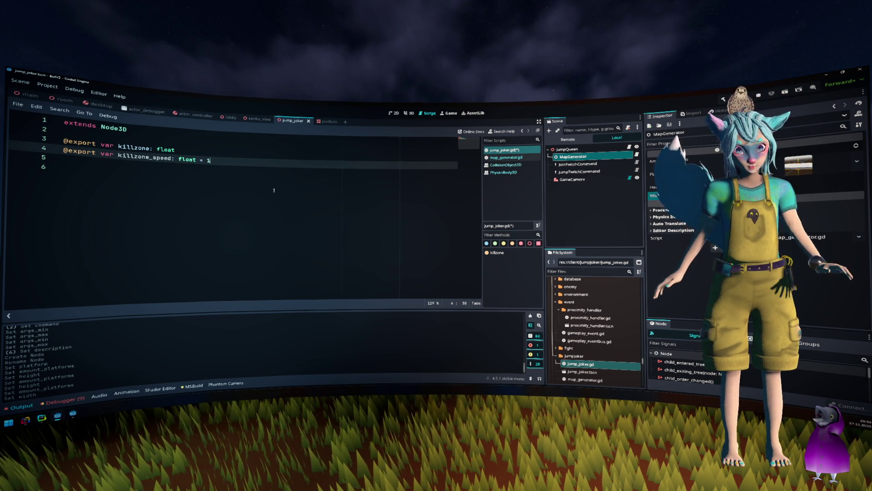
Declare a new _process function below the exported variables
key(Return)
key(Return)
text(f)
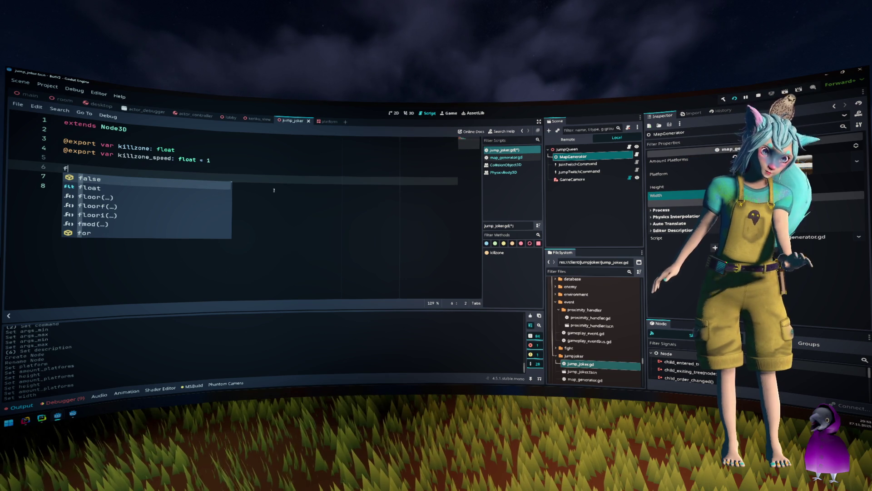
text(unc _pro)
key(BackSpace)
key(BackSpace)
key(BackSpace)
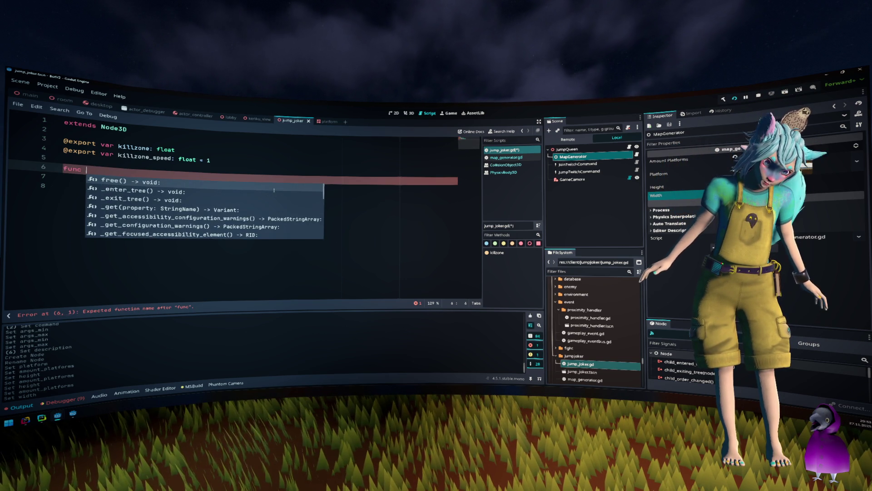
text(_proc)
key(Return)
key(Return)
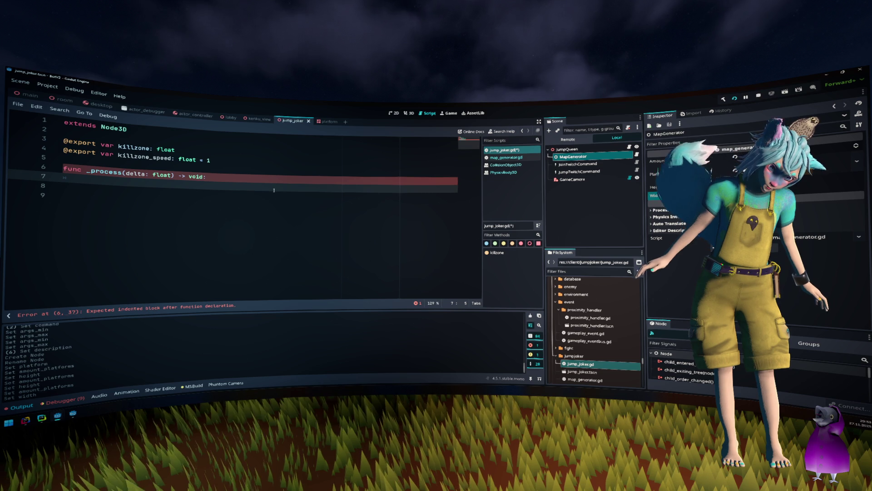
Make _process run 'killzone += killzone_speed * delta' and save the script
text(kil)
key(Return)
text(+)
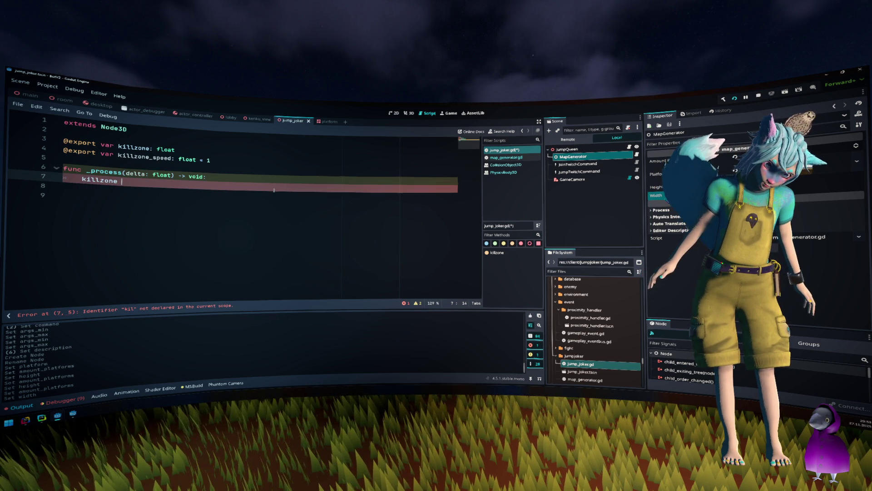
text(= kil)
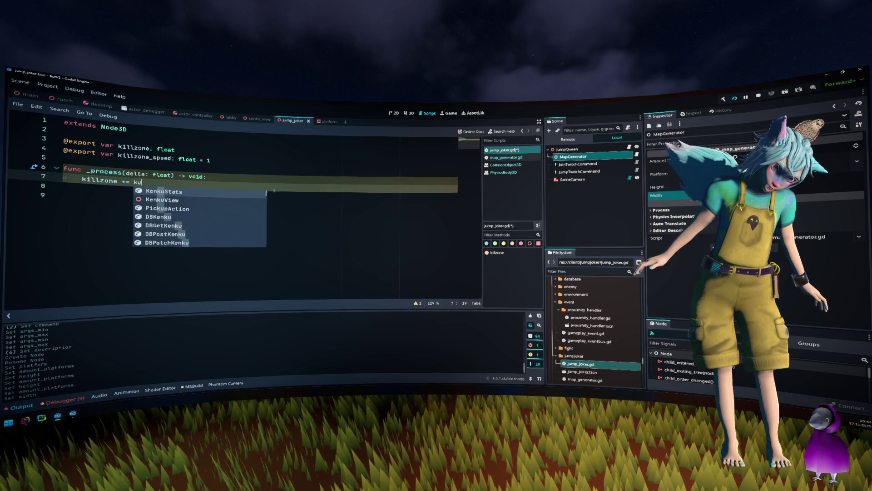
key(Down)
key(Return)
text(* de)
key(Return)
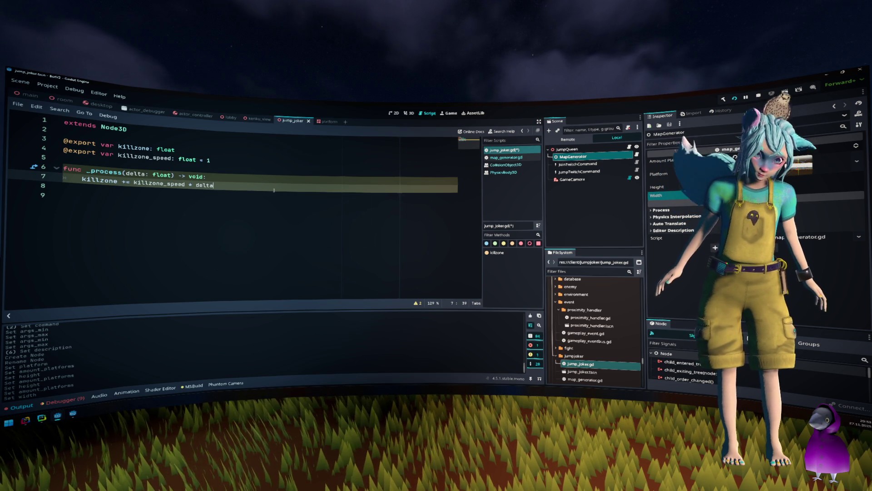
key(Up)
key(Up)
key(Return)
key(ctrl+s)
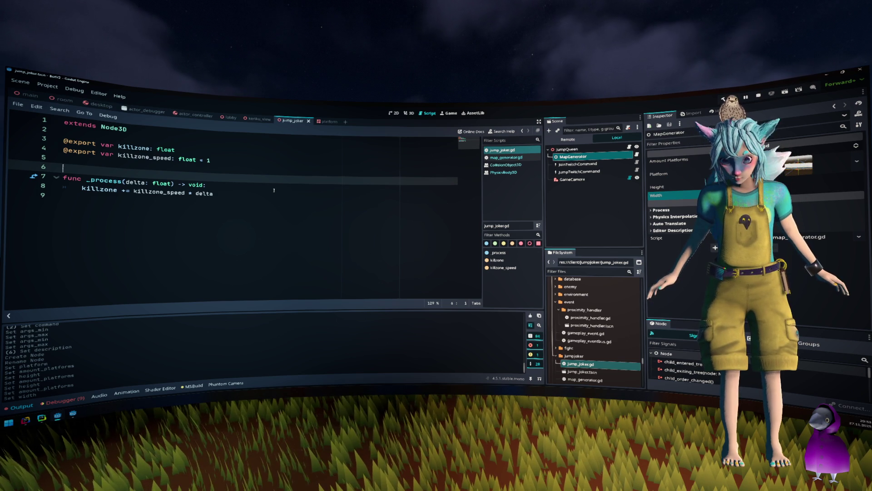
Add a MeshInstance3D child under jumpQueen and name it Killzone
right_click(567, 149)
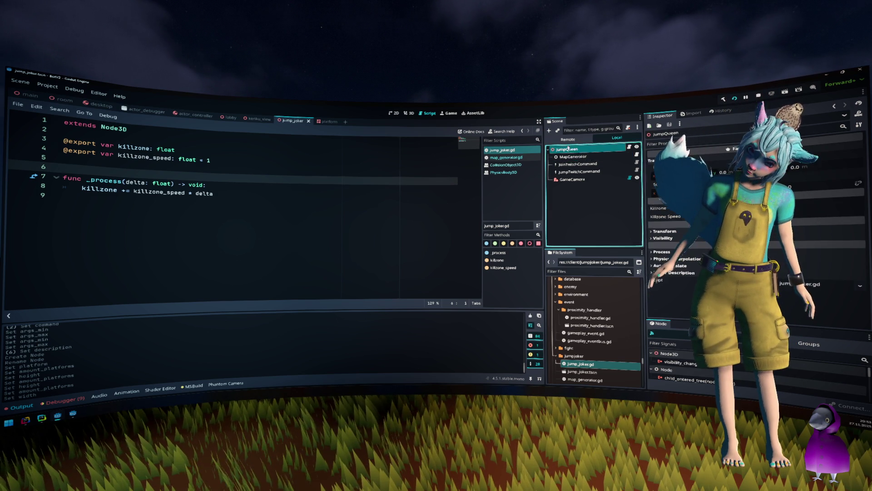
click(591, 160)
text(mesh)
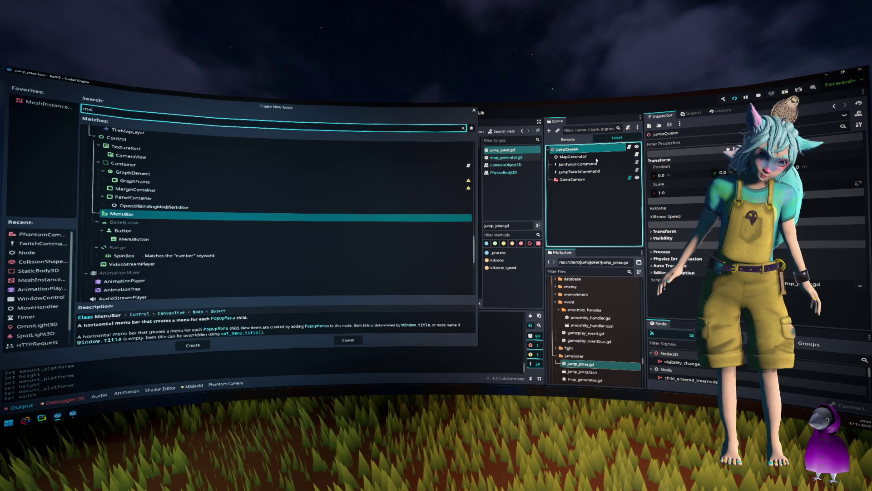
key(Return)
key(F2)
text(Kil)
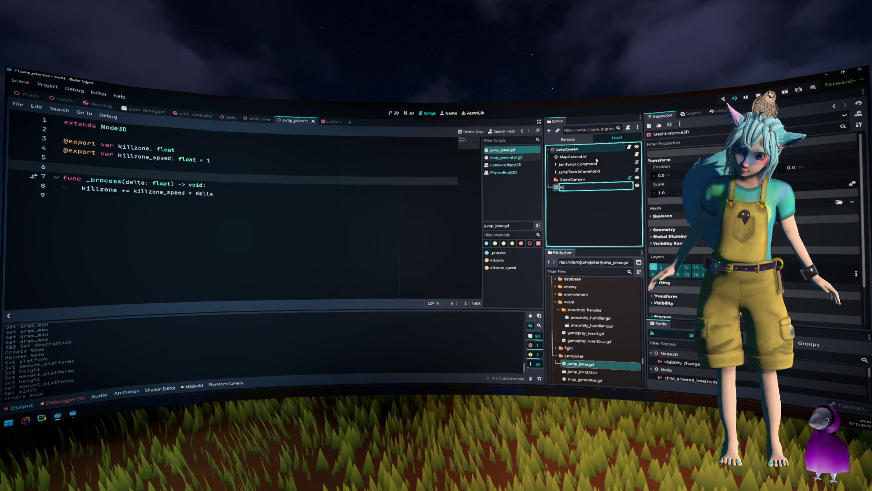
text(lzone)
key(Return)
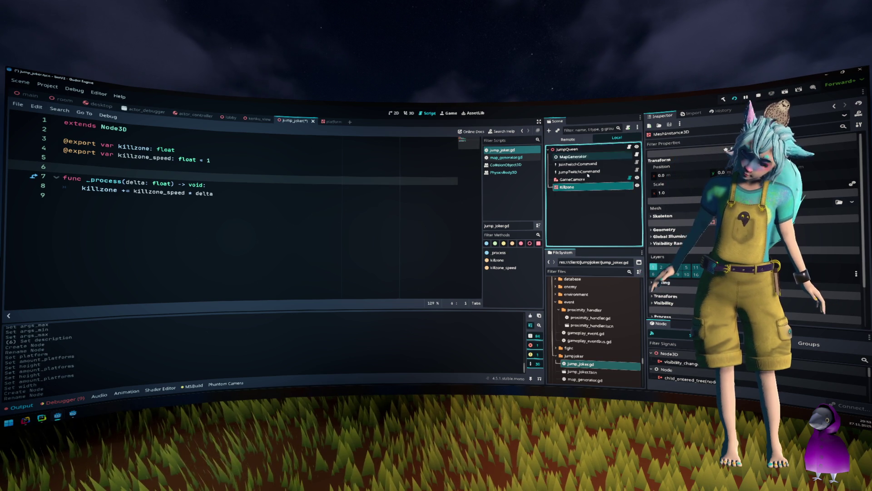
right_click(566, 186)
click(614, 335)
mouse_move(565, 187)
mouse_down()
mouse_move(282, 182)
mouse_move(124, 165)
mouse_up()
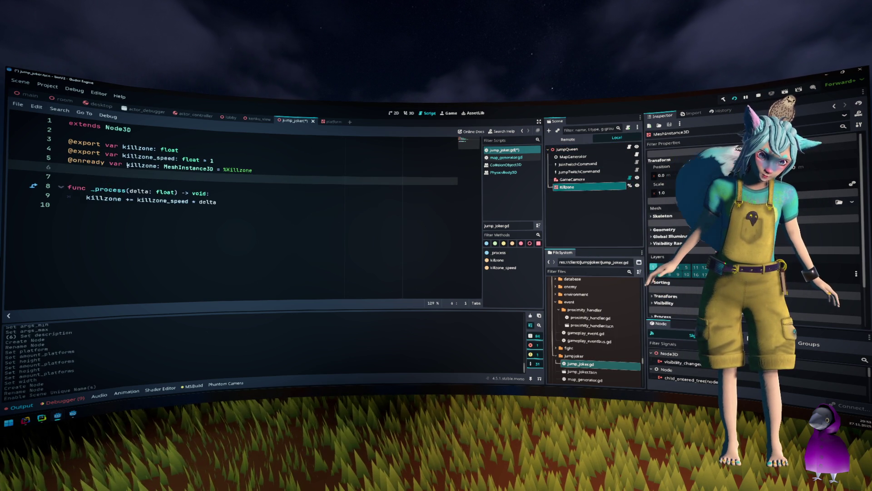
key(Up)
key(Return)
key(Up)
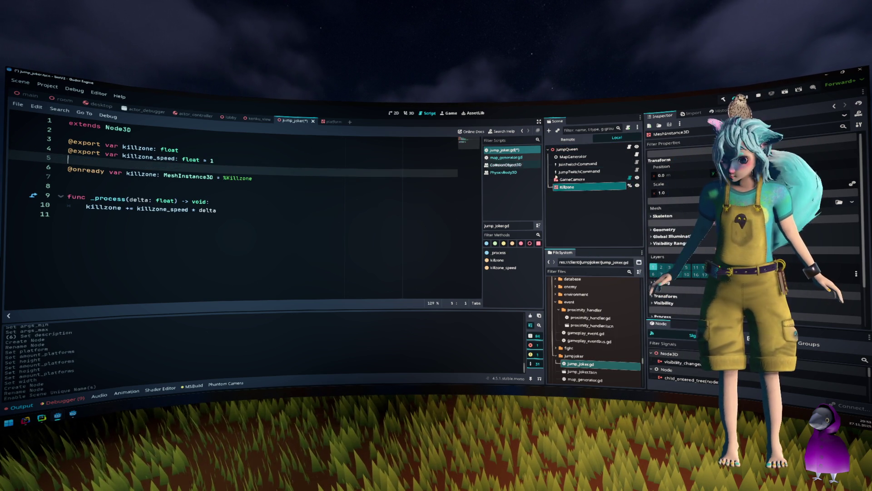
click(809, 203)
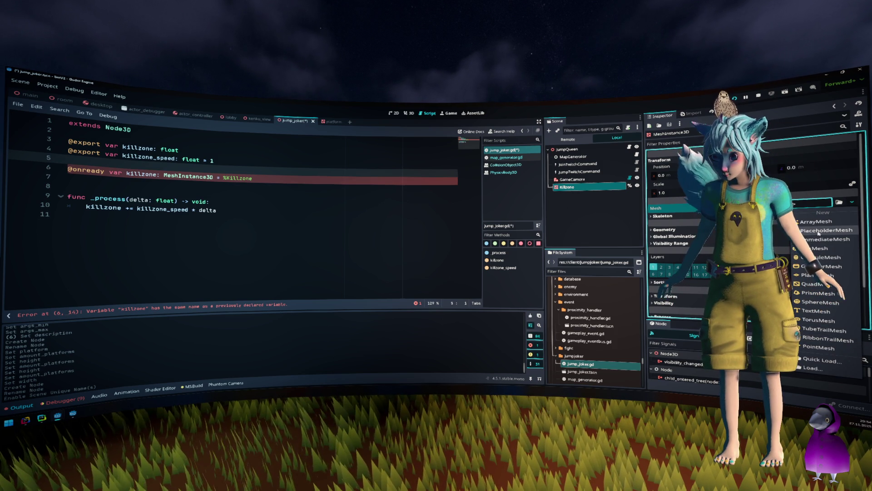
click(834, 293)
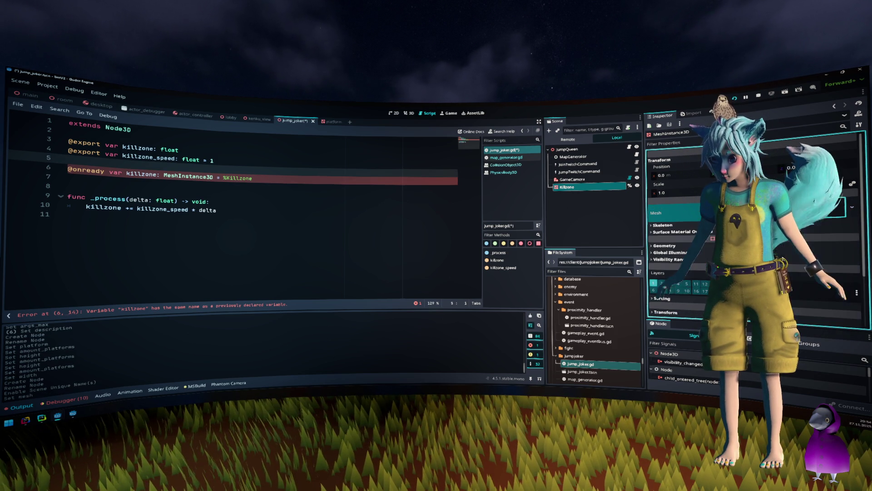
In the 3D view, drag the Killzone PlaneMesh size up to a huge value
click(409, 113)
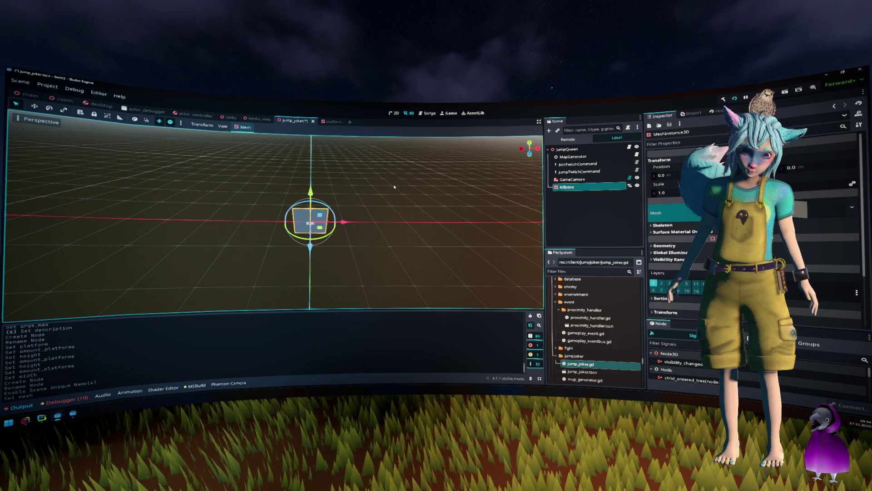
click(822, 209)
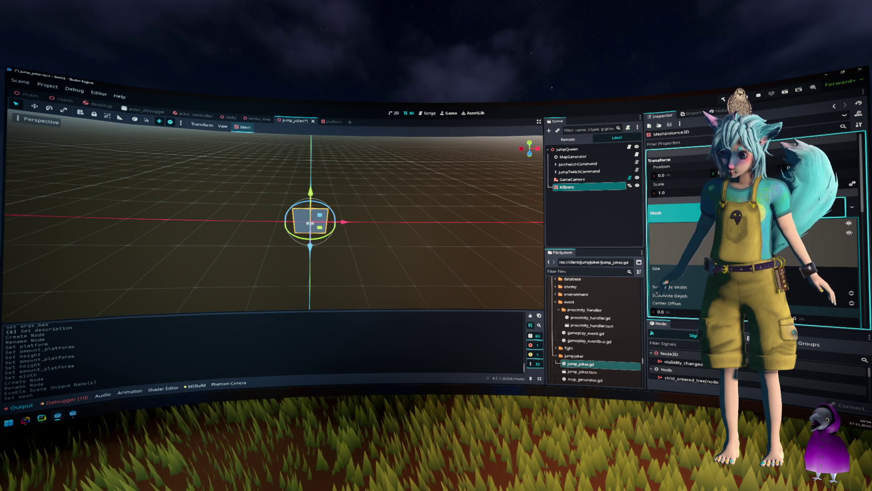
scroll(749, 236, down, 2)
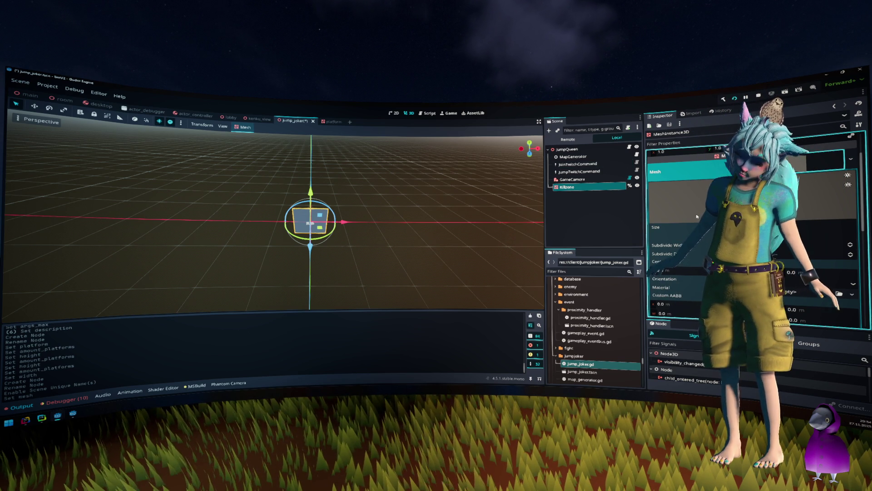
scroll(697, 217, down, 1)
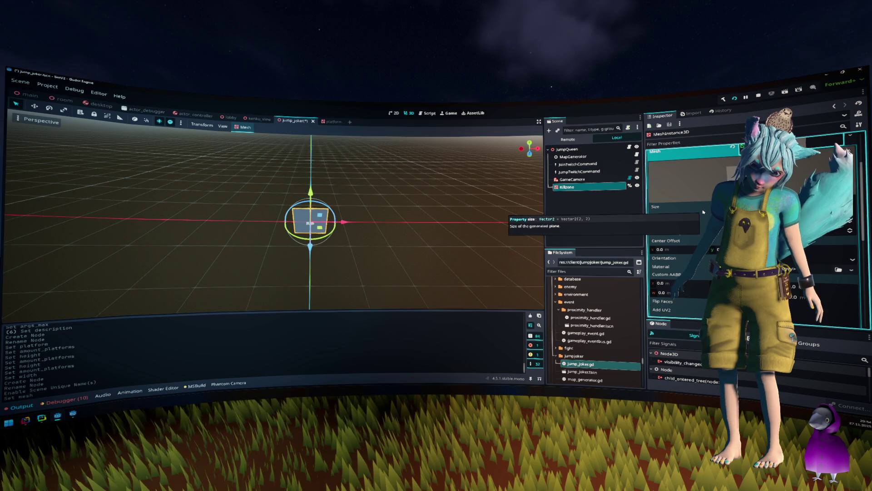
scroll(703, 212, down, 1)
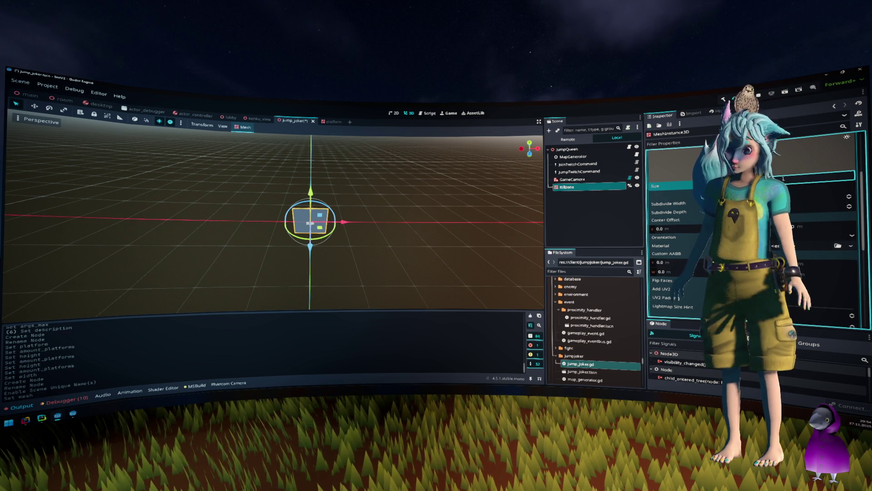
drag(783, 178, 818, 179)
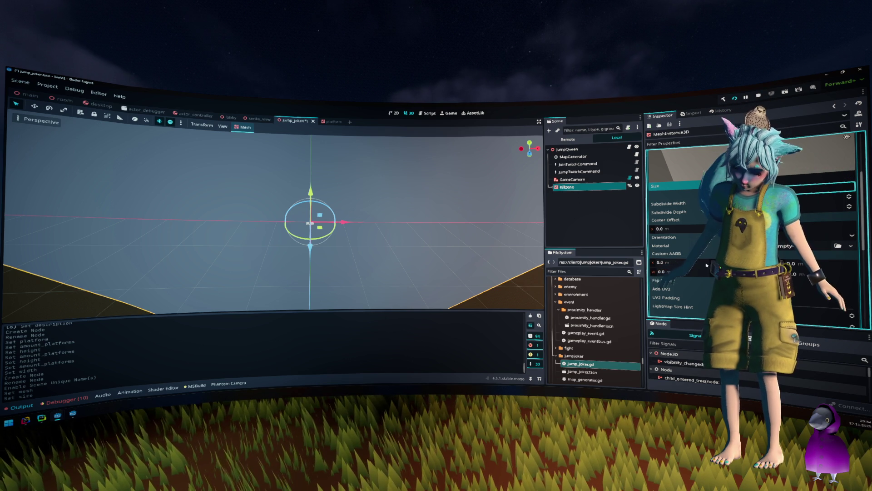
Set the plane orientation to Face Y, then select the kenku folder in FileSystem
scroll(681, 245, down, 1)
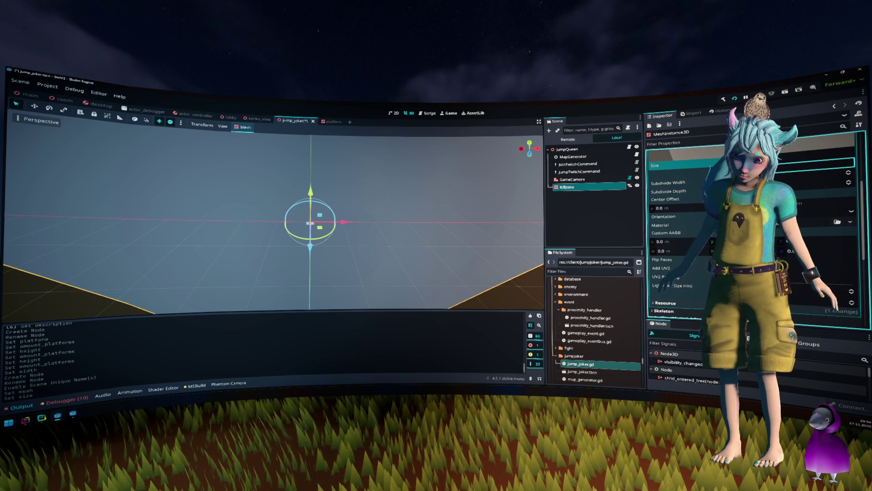
click(827, 211)
click(827, 227)
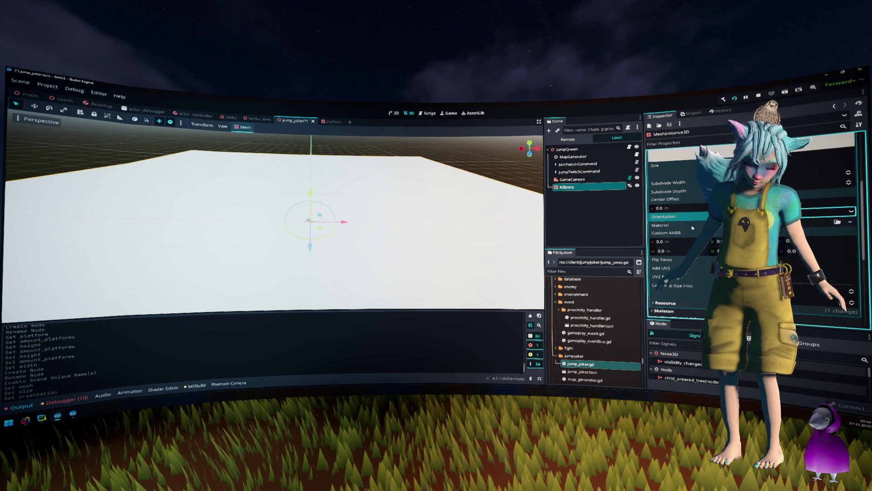
scroll(706, 246, up, 5)
scroll(706, 245, down, 3)
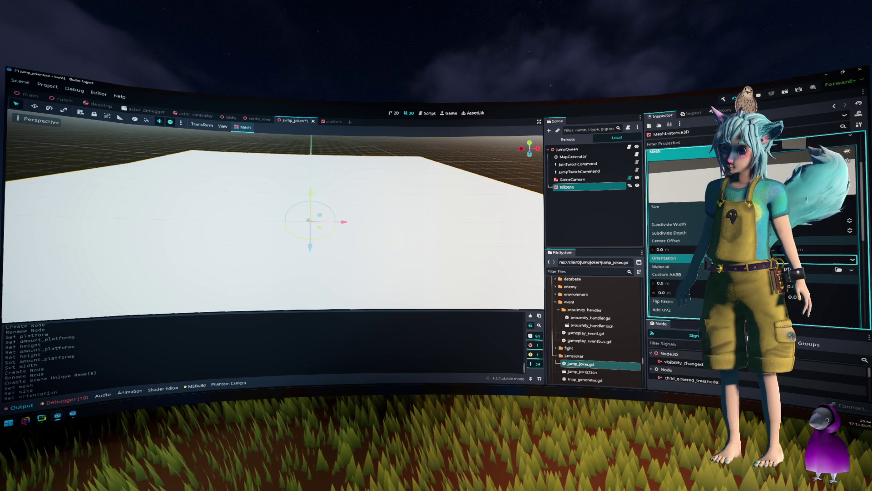
scroll(706, 246, down, 3)
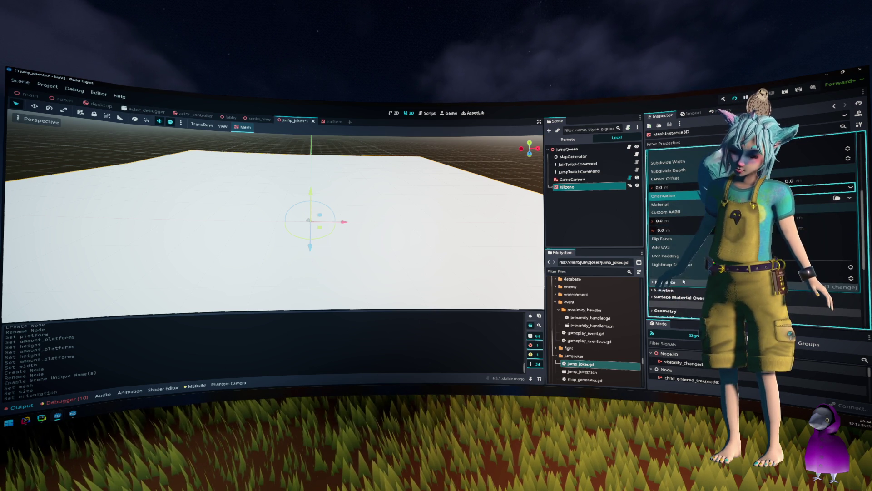
scroll(598, 300, up, 10)
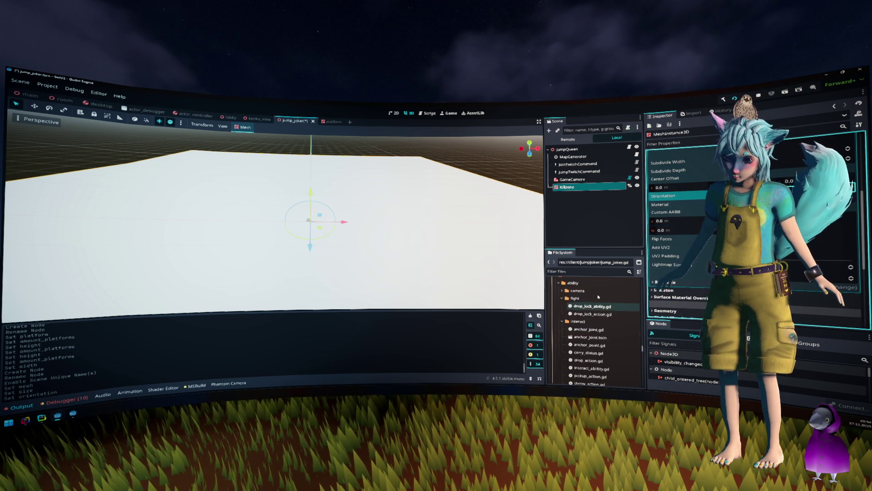
scroll(598, 296, down, 3)
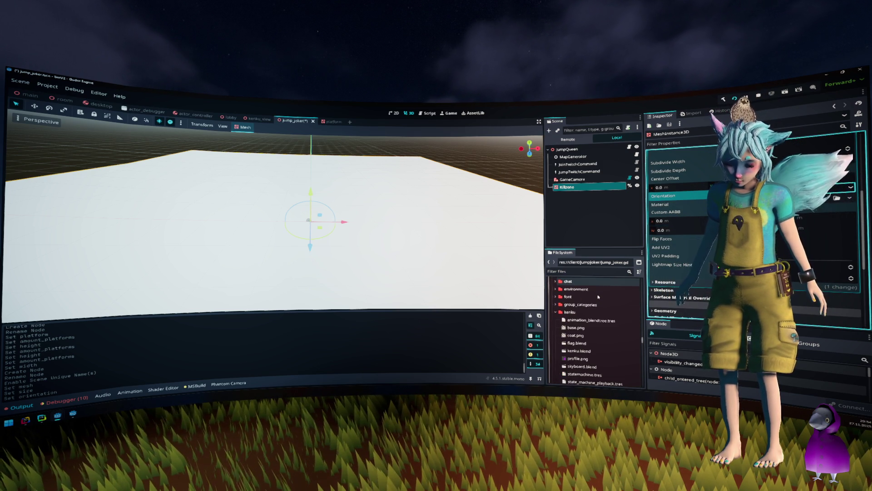
click(590, 312)
Apply fluid.tres from the material folder as the Killzone plane's material
double_click(582, 320)
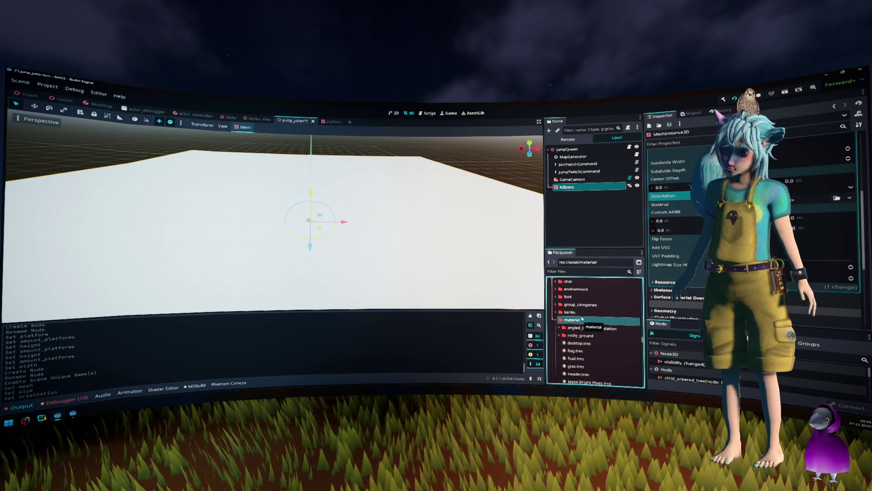
scroll(583, 311, down, 2)
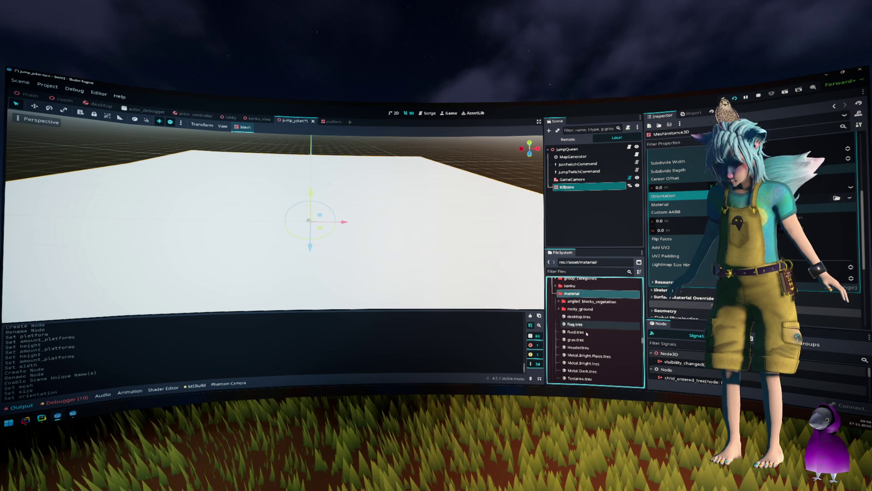
click(589, 332)
drag(589, 332, 666, 283)
drag(802, 202, 802, 200)
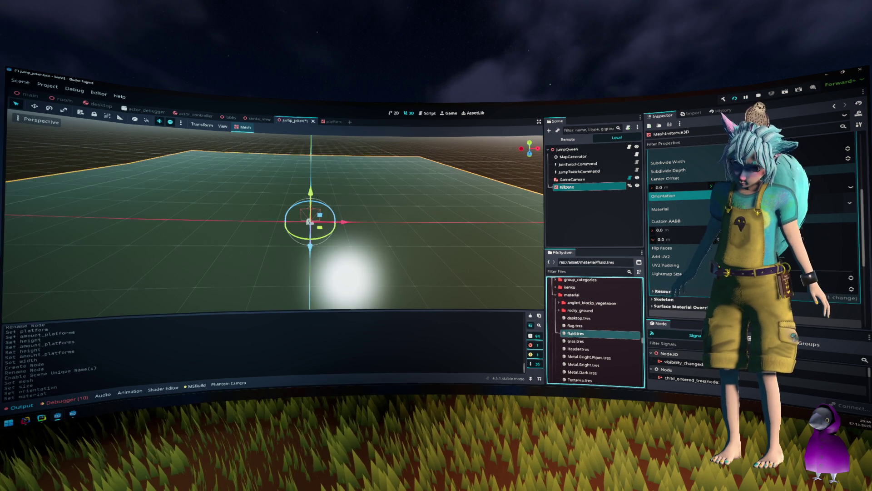
Collapse the material folder and bring up the material quick-load picker
click(708, 210)
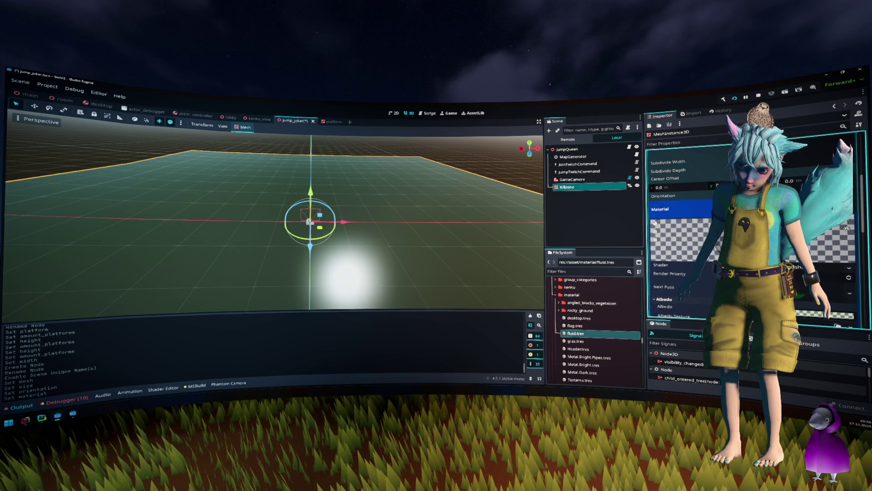
scroll(600, 329, down, 2)
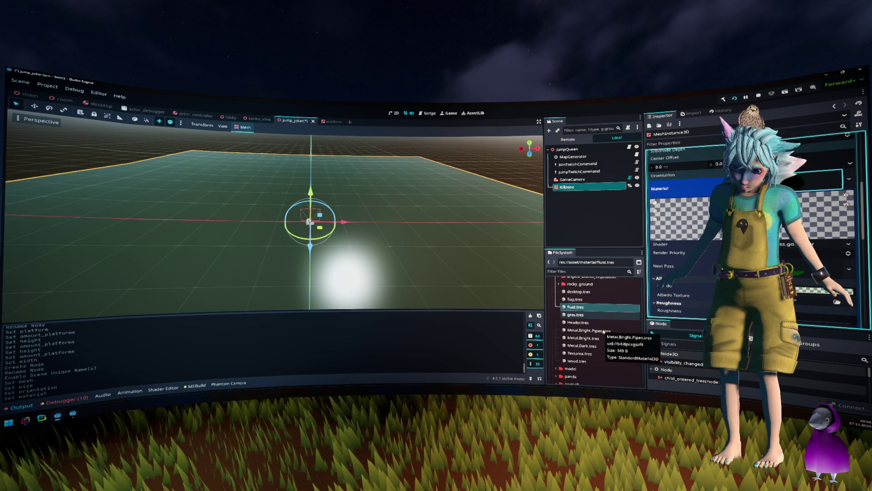
scroll(590, 314, up, 2)
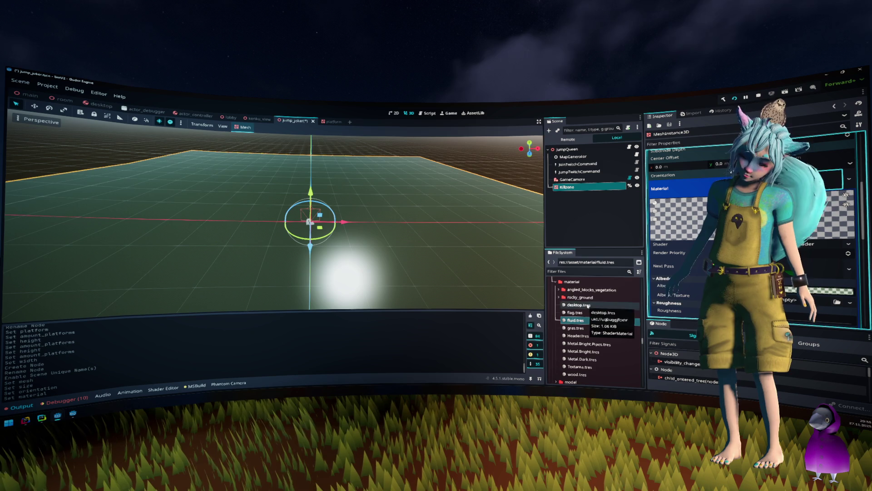
double_click(587, 284)
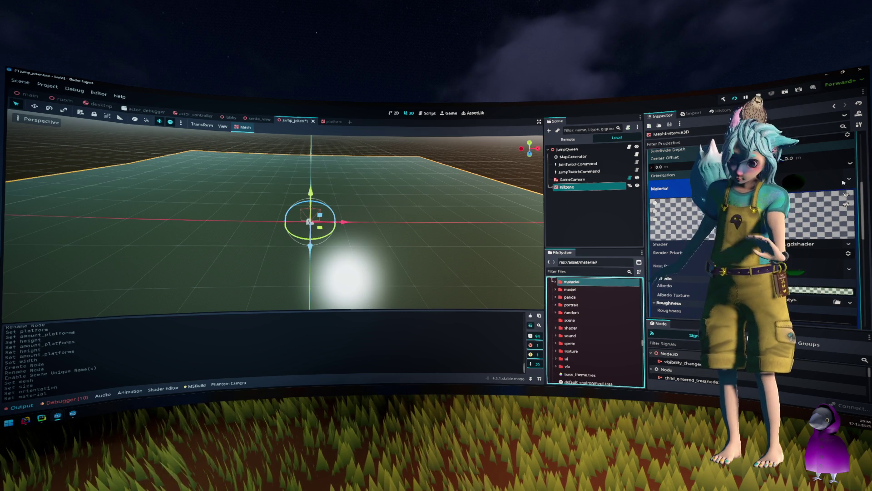
click(851, 178)
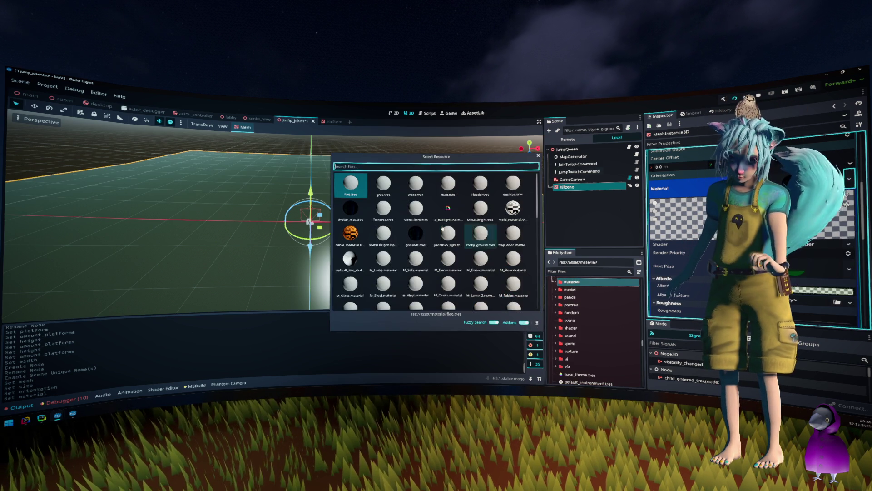
Apply grounds.tres from the Select Resource list to the Killzone plane
scroll(366, 233, down, 6)
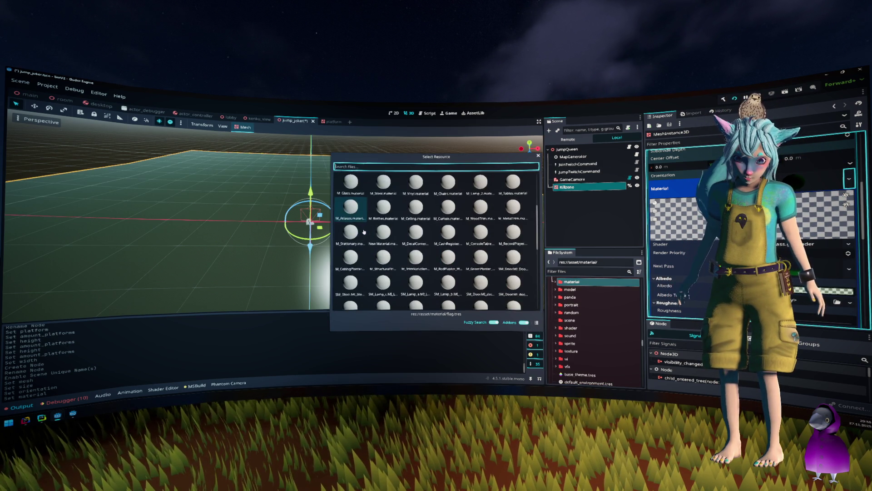
scroll(365, 230, up, 8)
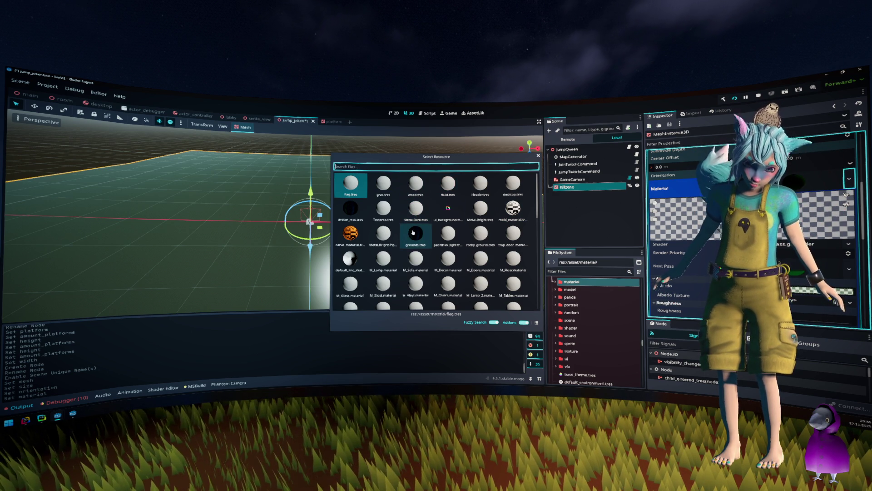
scroll(413, 232, down, 3)
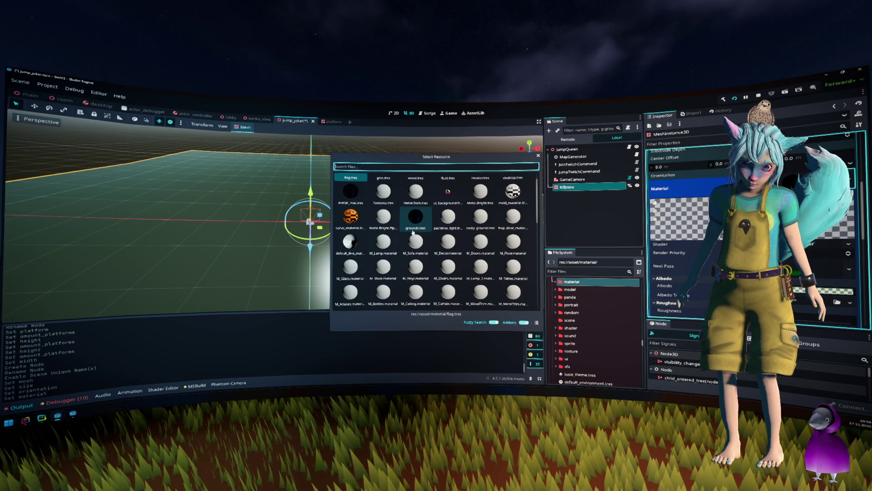
scroll(413, 233, down, 6)
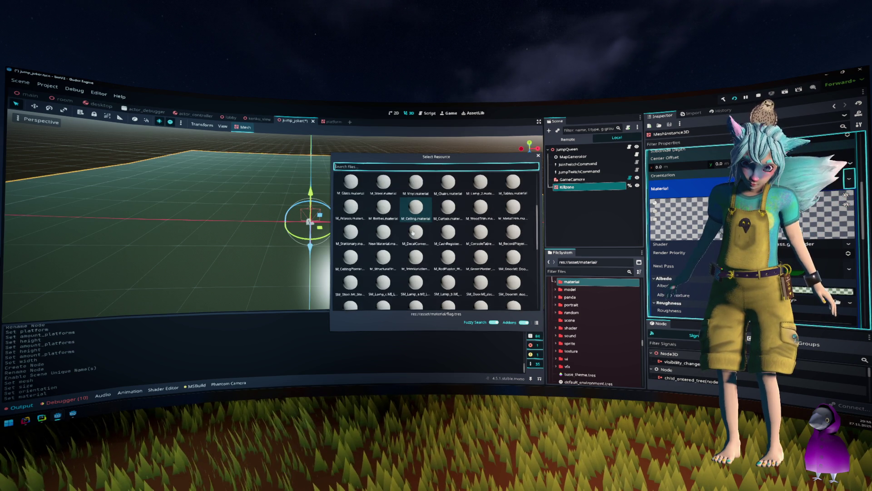
scroll(413, 232, up, 3)
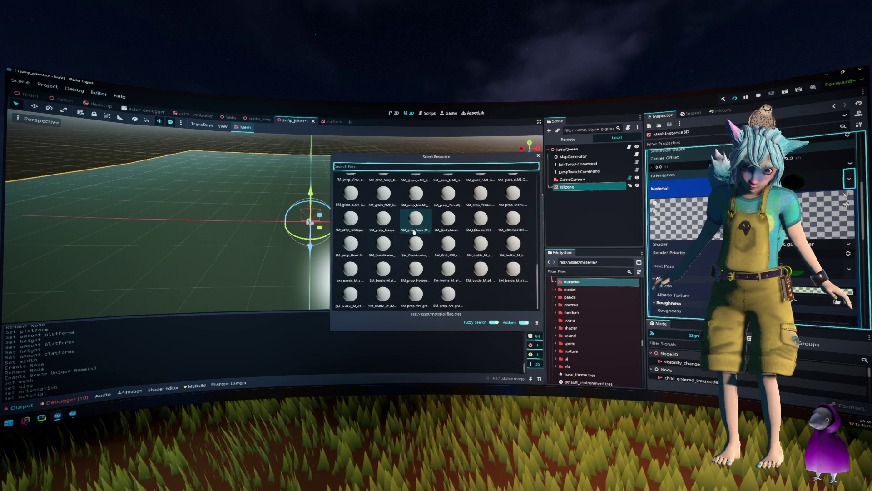
scroll(414, 230, up, 6)
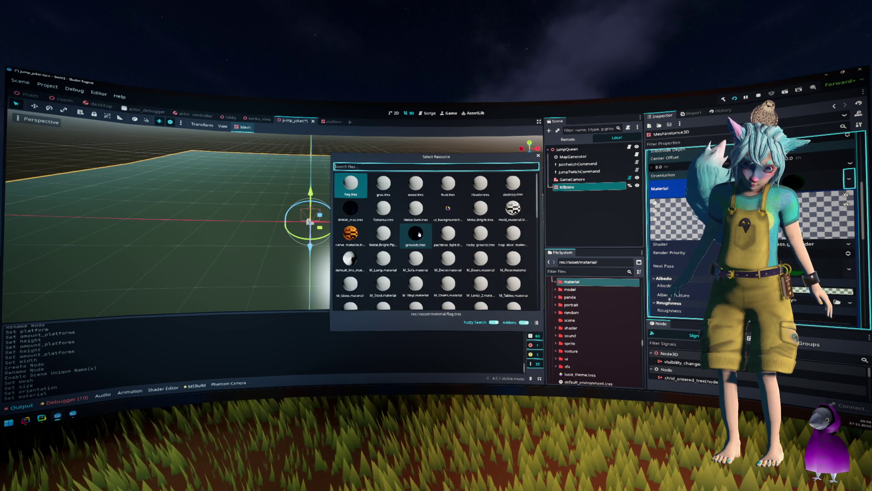
double_click(419, 234)
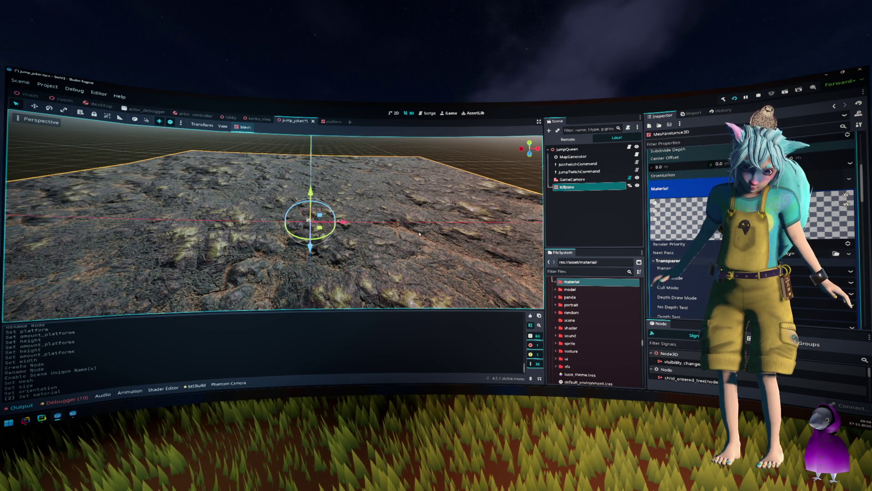
Reopen the plane's Material options and choose Quick Load for another material
scroll(811, 269, down, 5)
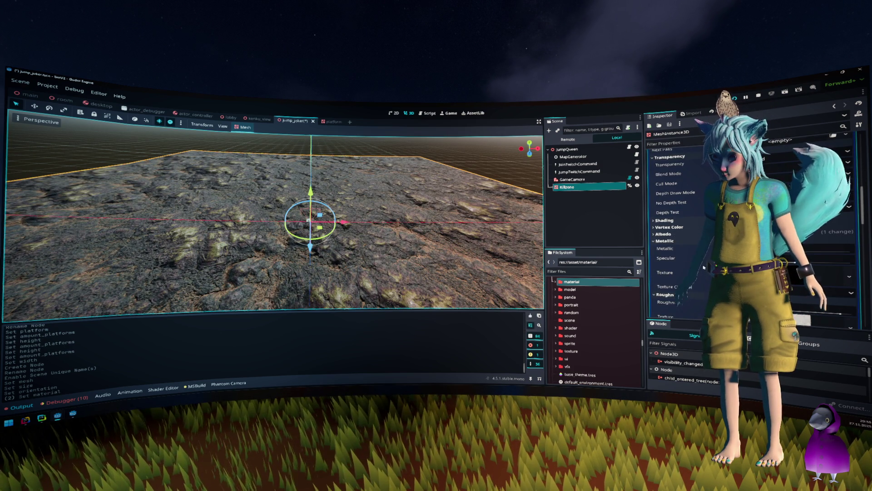
scroll(704, 267, up, 6)
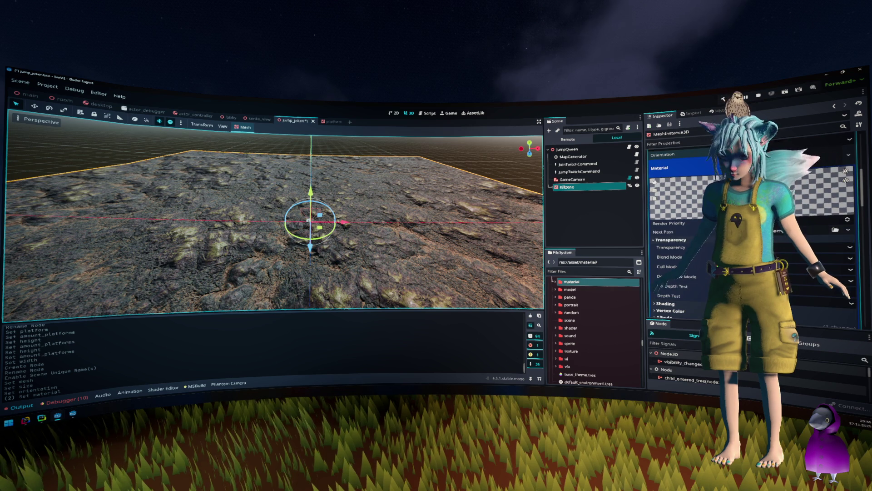
scroll(752, 236, up, 2)
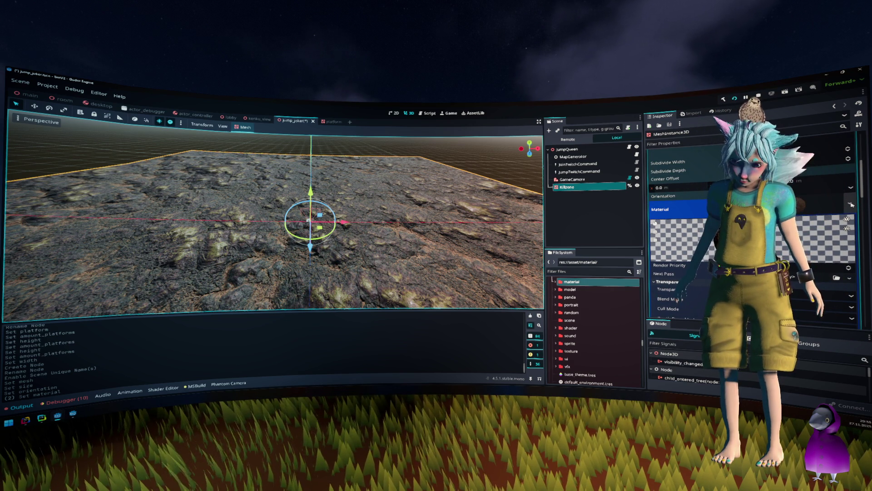
click(852, 205)
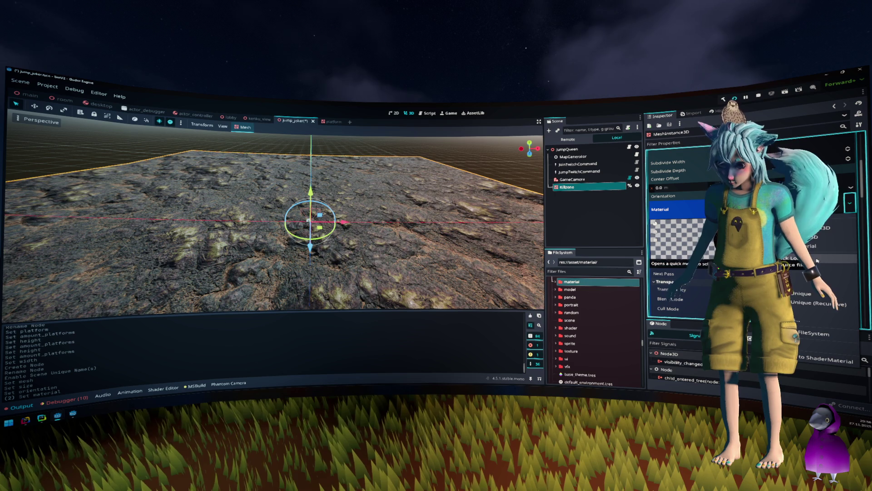
click(817, 260)
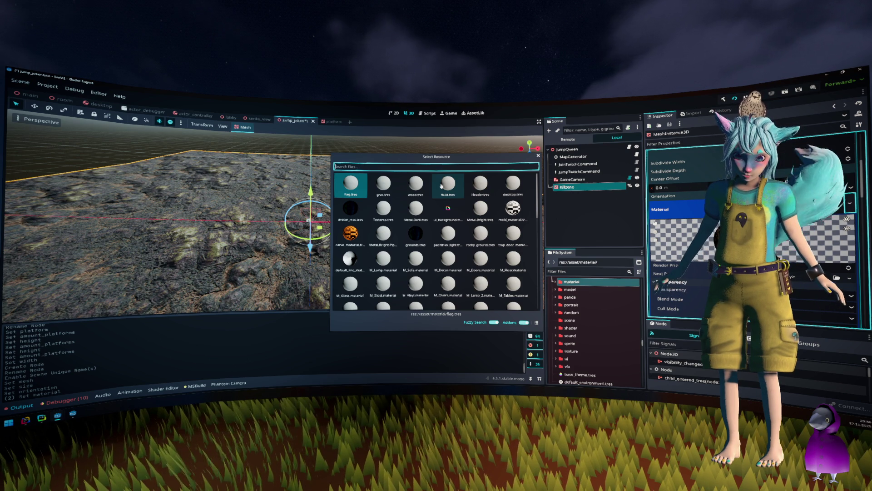
Try a plain white material, then a dark metal material, on the plane
click(451, 234)
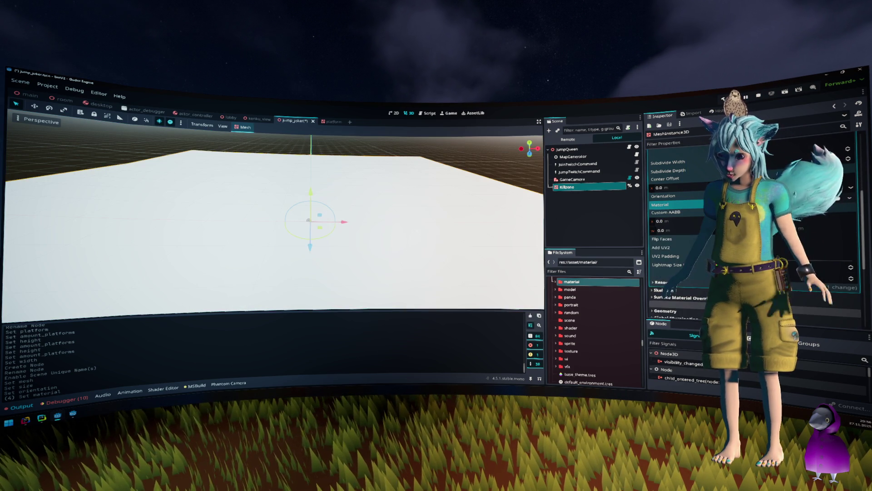
click(853, 197)
click(854, 248)
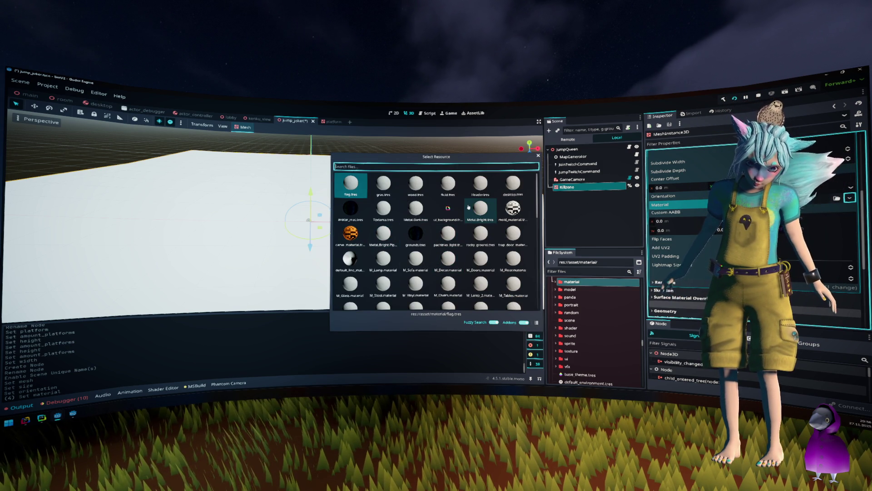
double_click(416, 209)
scroll(416, 209, down, 2)
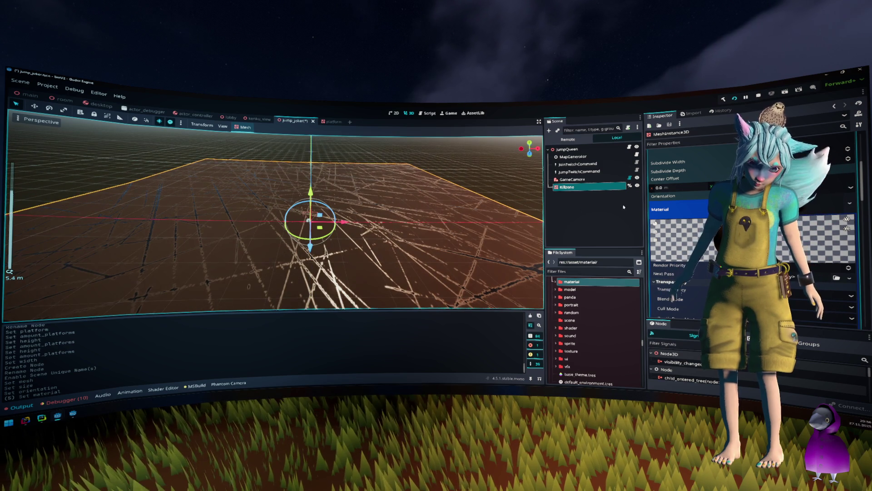
Clear the material and create a new StandardMaterial3D with a red albedo colour
click(849, 203)
click(813, 282)
click(850, 198)
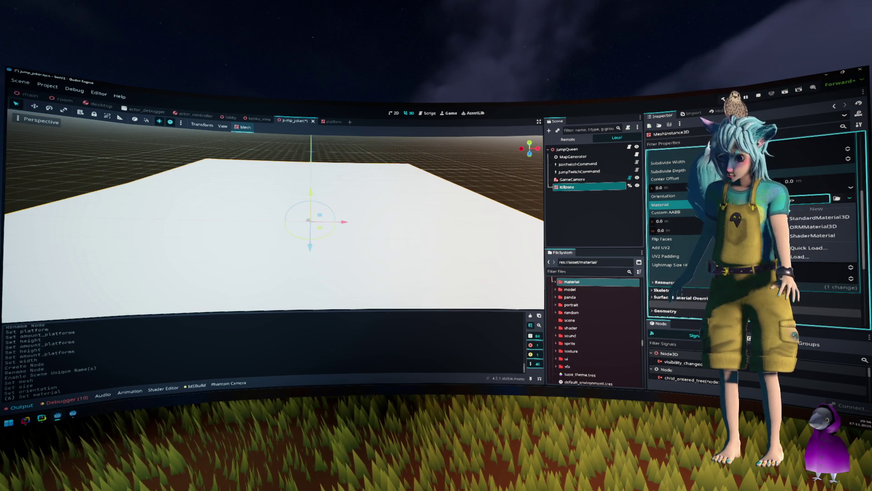
click(805, 220)
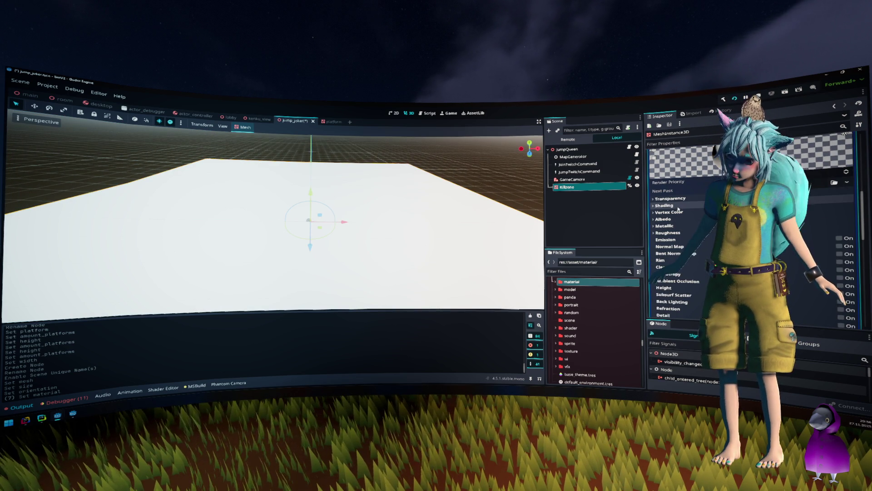
click(681, 219)
click(804, 222)
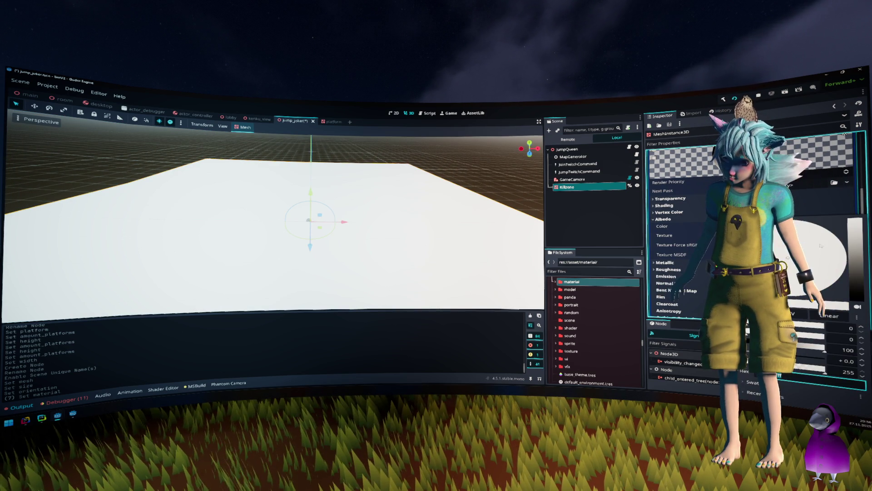
mouse_move(858, 248)
mouse_down()
mouse_move(862, 260)
mouse_move(832, 282)
mouse_move(834, 275)
mouse_move(823, 276)
mouse_move(861, 262)
mouse_move(863, 275)
mouse_up()
click(694, 190)
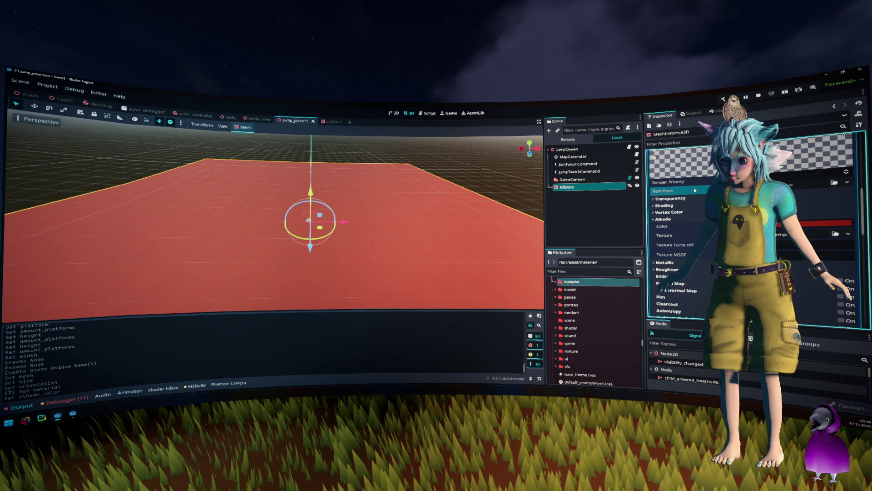
scroll(662, 191, up, 3)
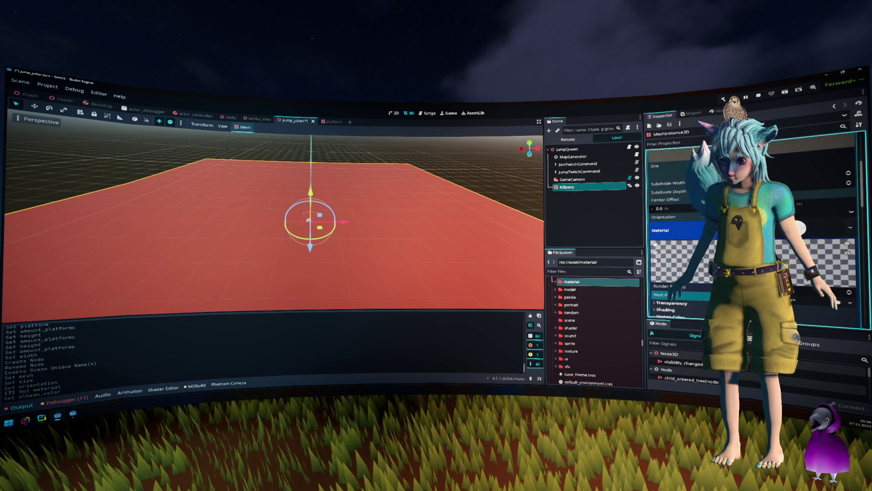
click(661, 232)
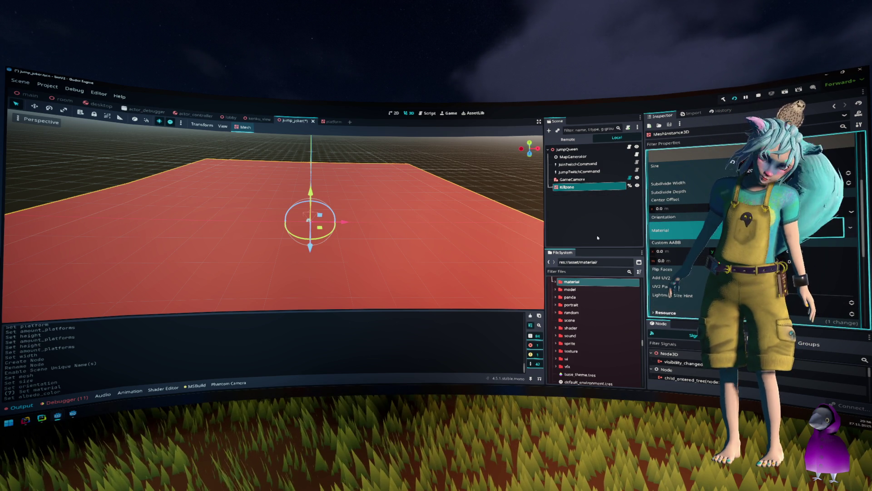
Deselect the plane, tilt the view toward the horizon, and select GameCamera
click(462, 173)
drag(417, 244, 415, 233)
scroll(416, 233, down, 4)
click(309, 220)
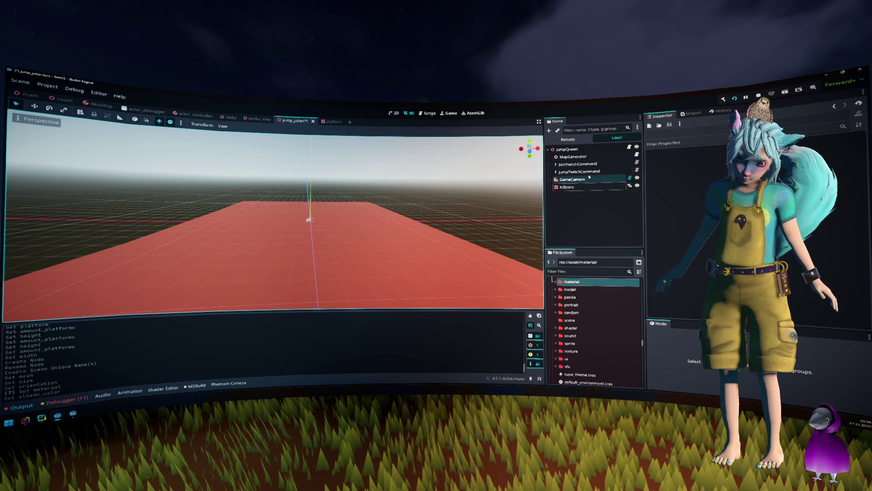
Set the GameCamera position values to 2 and save the scene
mouse_move(400, 245)
mouse_down()
mouse_move(403, 228)
mouse_move(370, 229)
mouse_up()
click(804, 168)
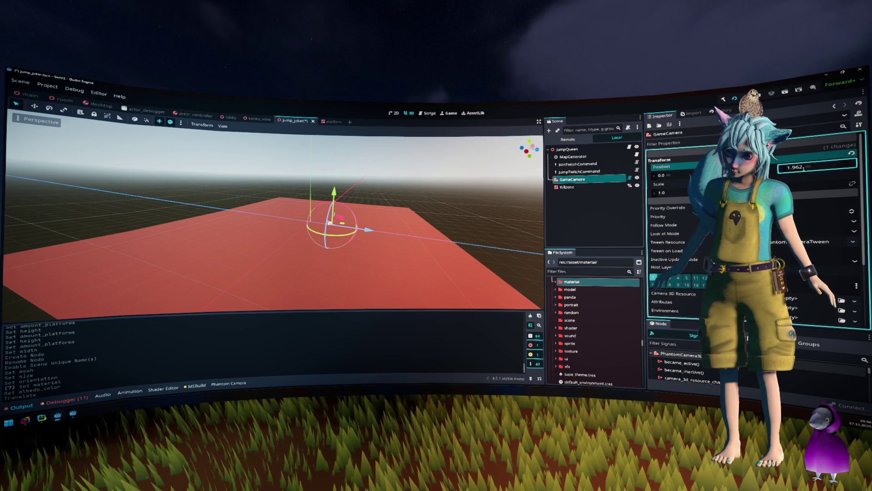
text(2)
click(721, 173)
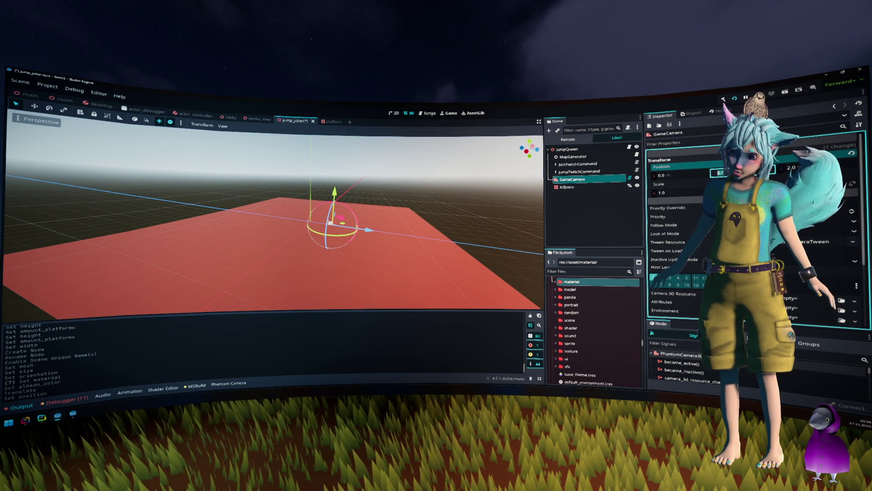
text(2)
key(Return)
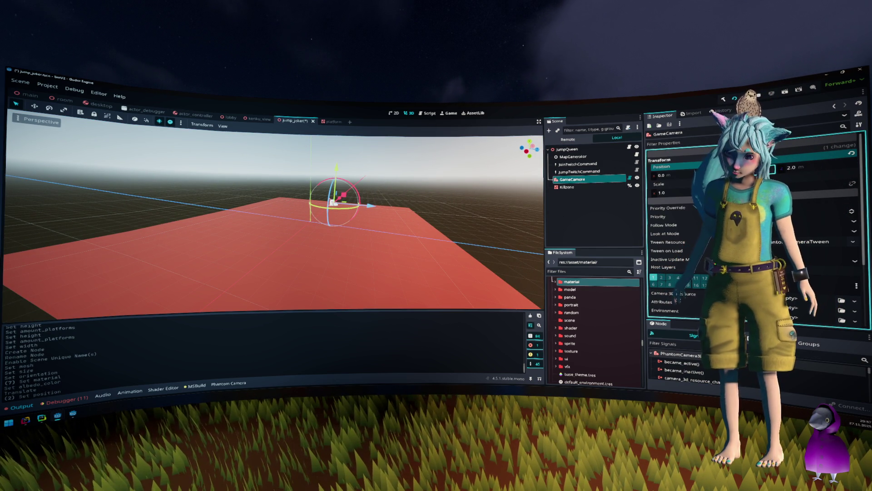
click(406, 158)
click(382, 170)
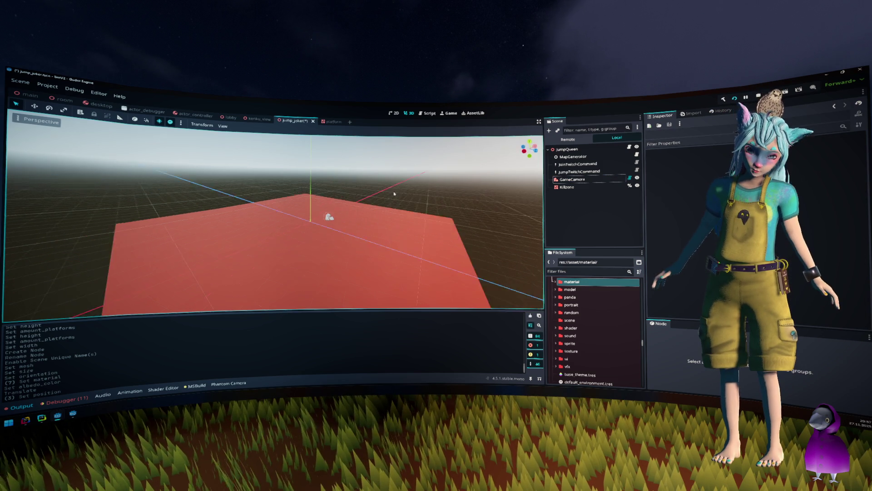
key(ctrl+s)
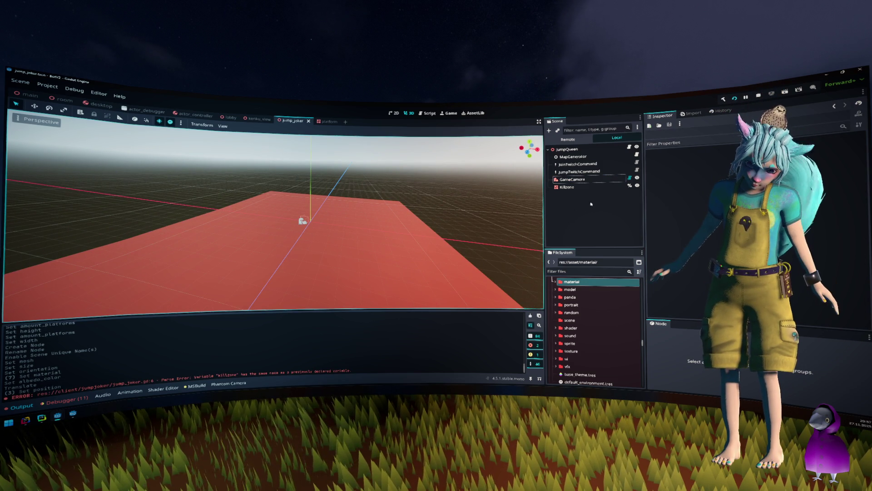
Instance platform.tscn under jumpQueen as StartPlatform, then return to the jump_joker script
click(591, 204)
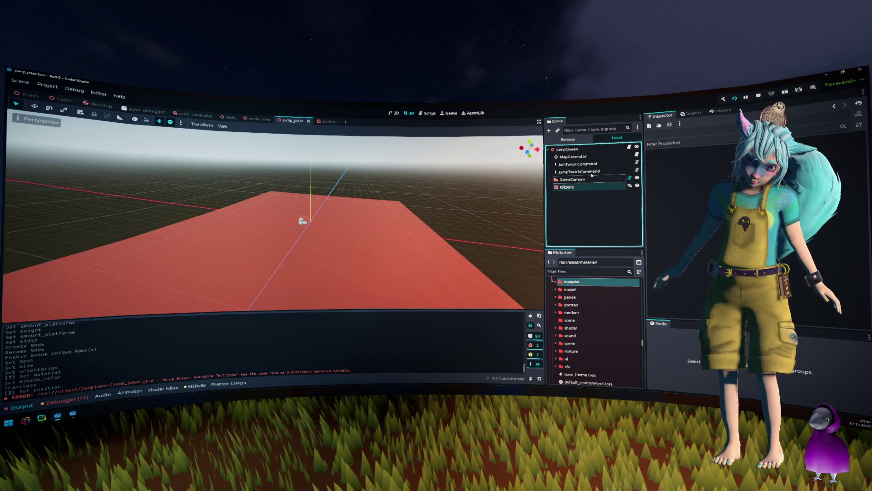
click(580, 151)
right_click(580, 152)
click(586, 193)
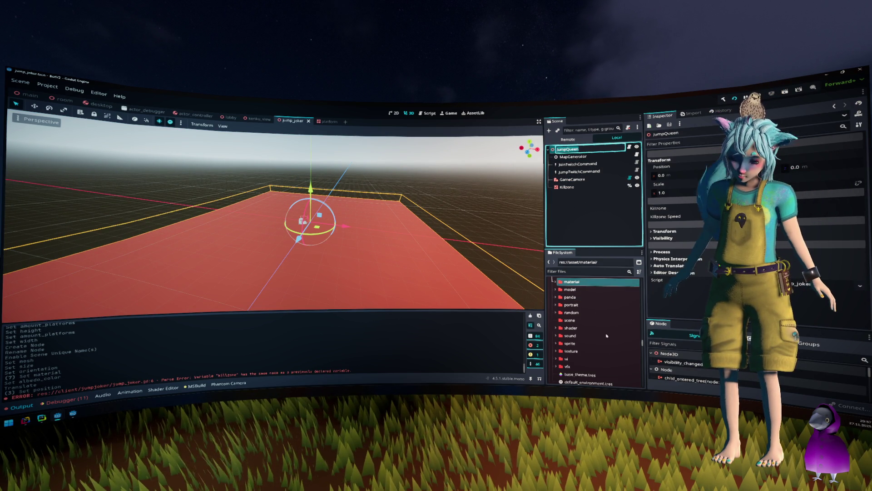
click(587, 271)
text(platf)
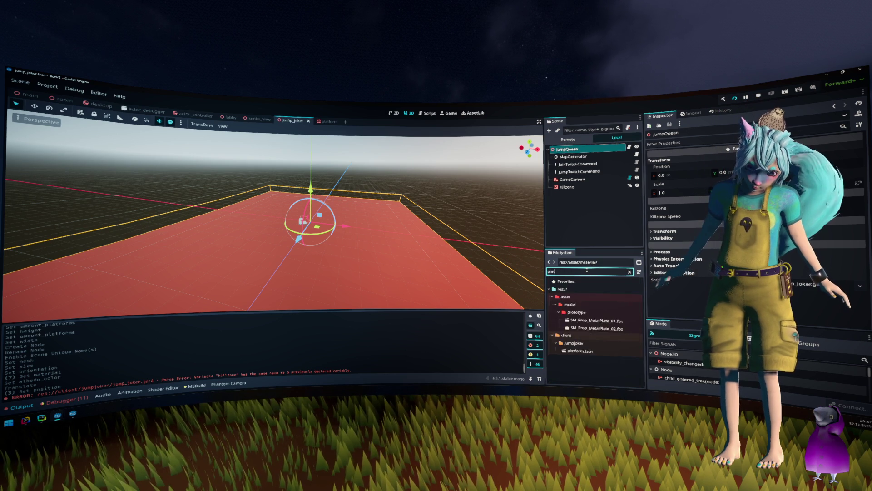
drag(581, 313, 587, 155)
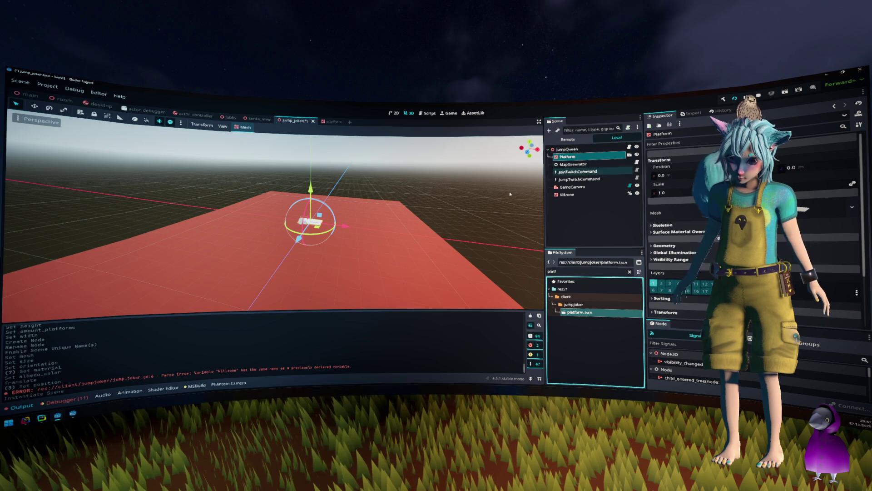
scroll(455, 216, up, 5)
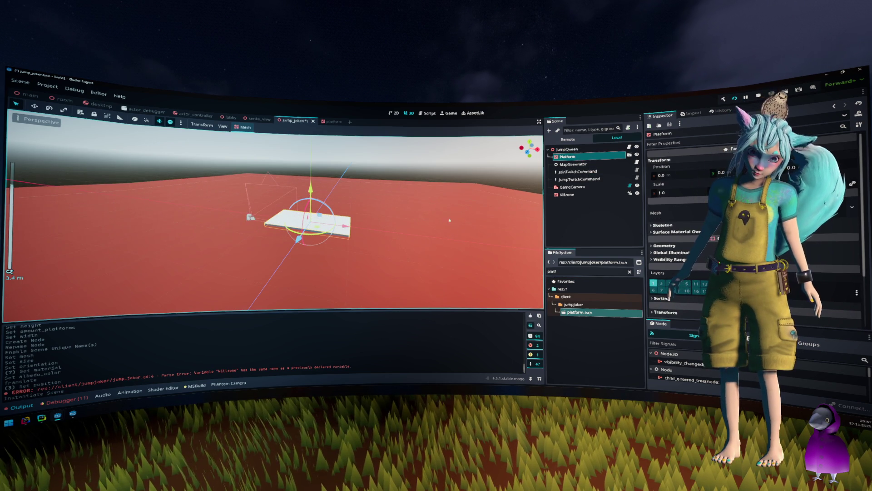
double_click(568, 156)
key(Home)
text(Start)
key(Return)
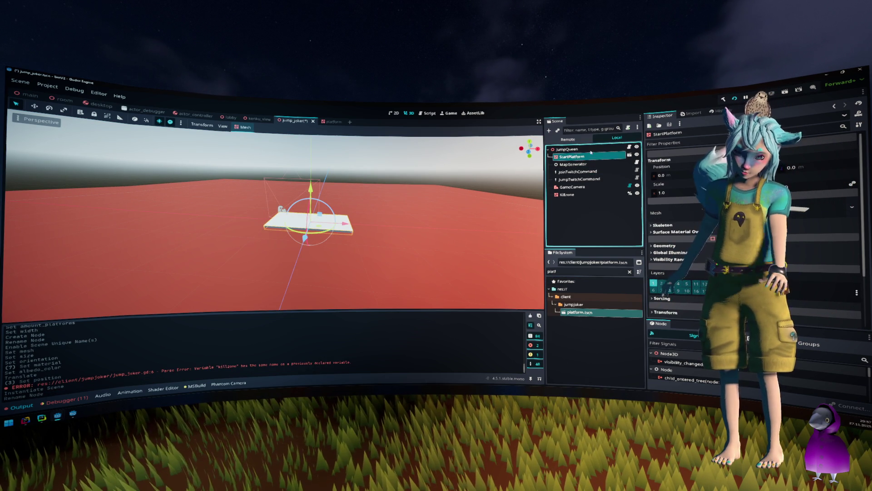
click(630, 147)
click(229, 182)
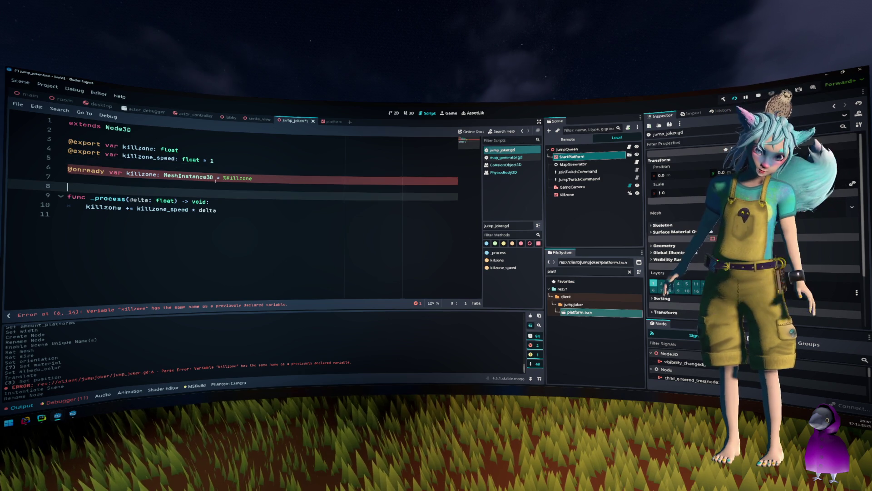
click(567, 194)
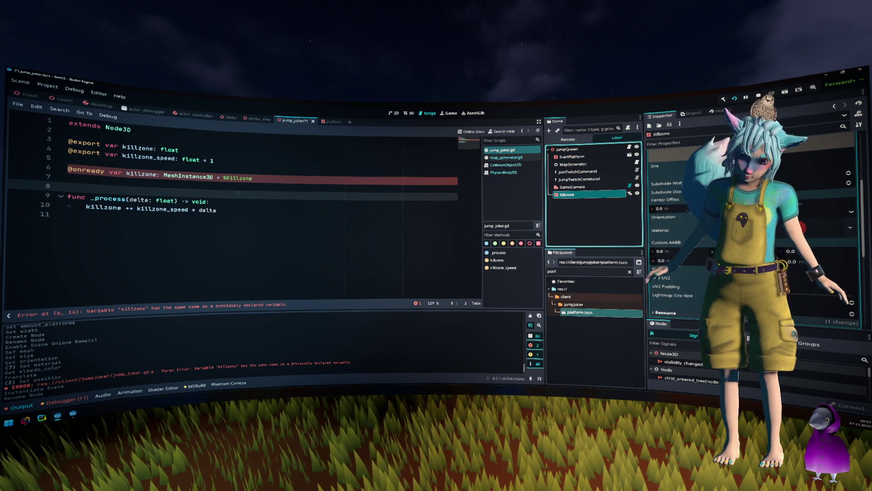
triple_click(337, 363)
click(141, 174)
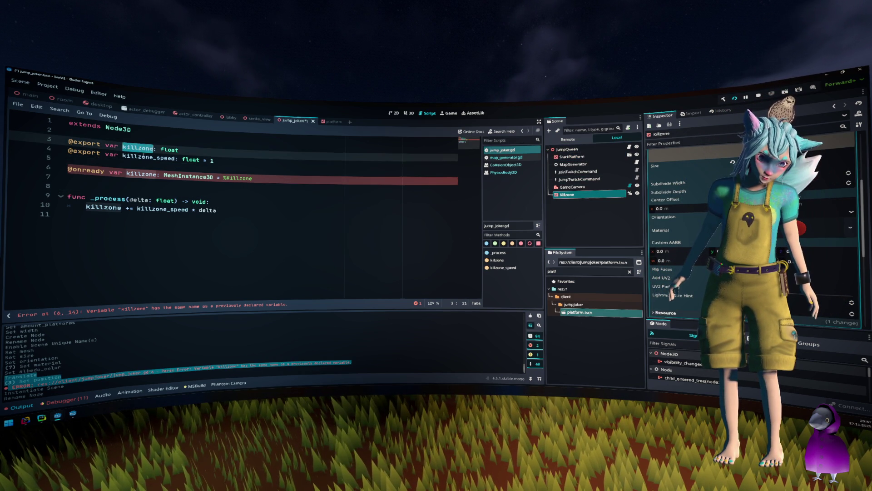
double_click(150, 175)
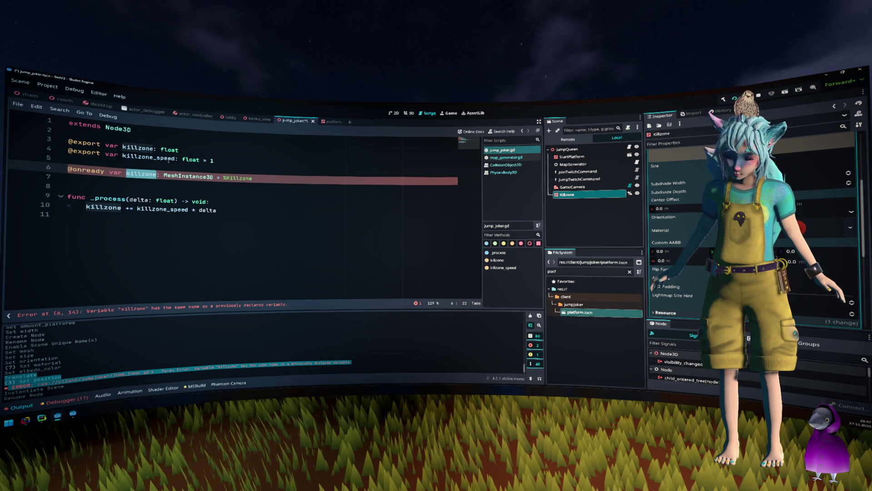
text(_)
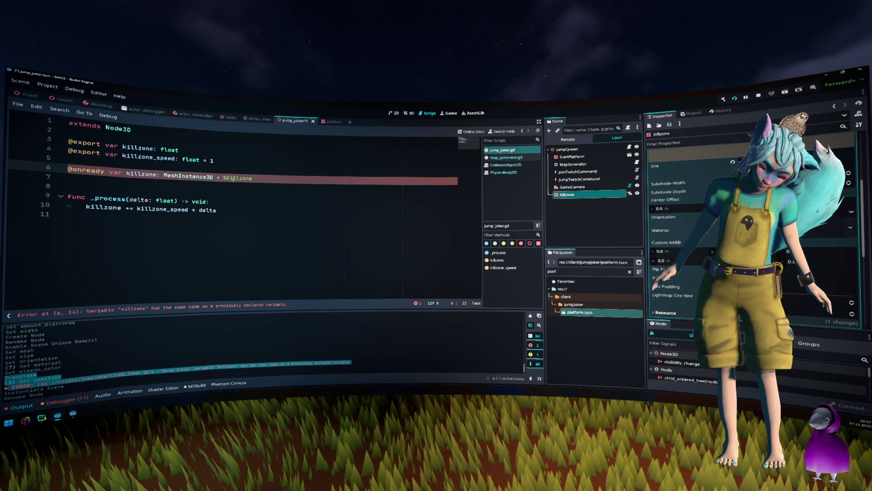
text(mesh)
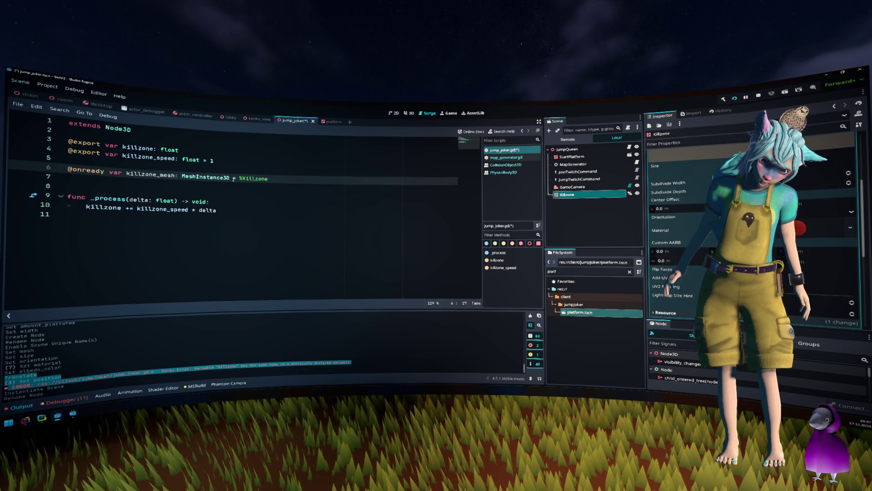
key(ctrl+shift+Left)
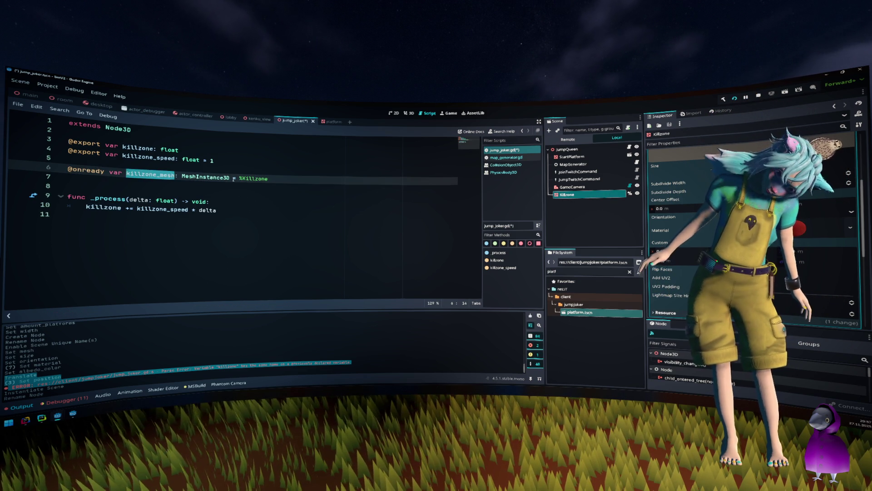
click(286, 219)
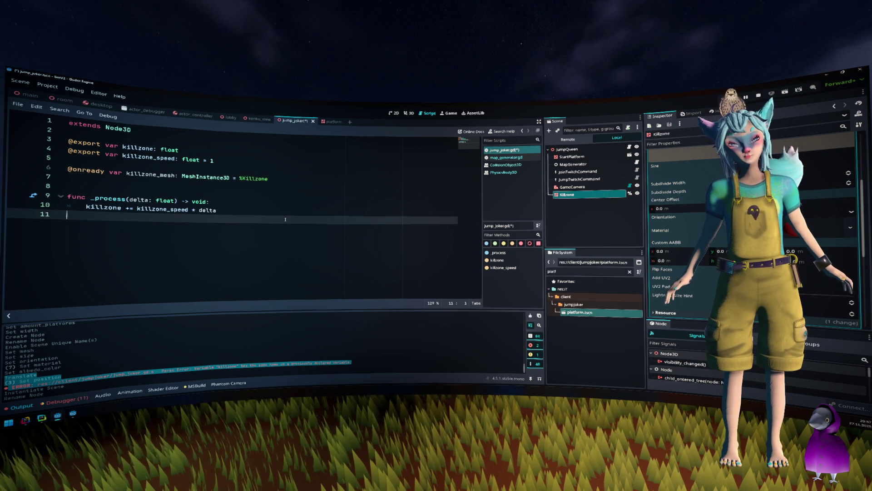
Give the exported killzone var a set(val) accessor assigning killzone_mesh.global_position.y = val
click(244, 155)
text(:)
key(Return)
text(set()
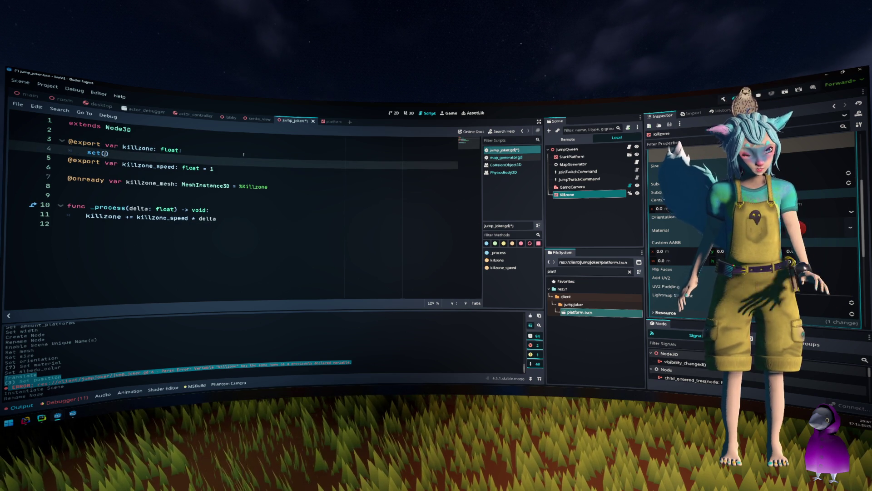
text(val):)
key(Return)
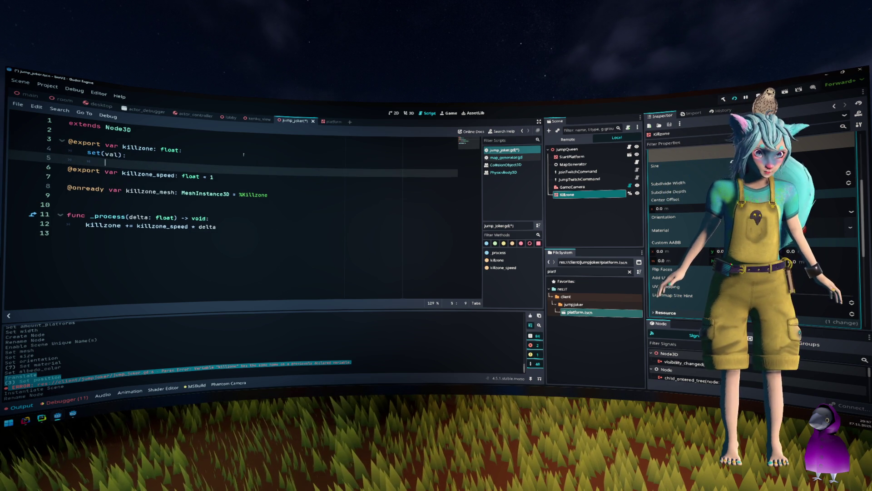
text(killzone_mesh.)
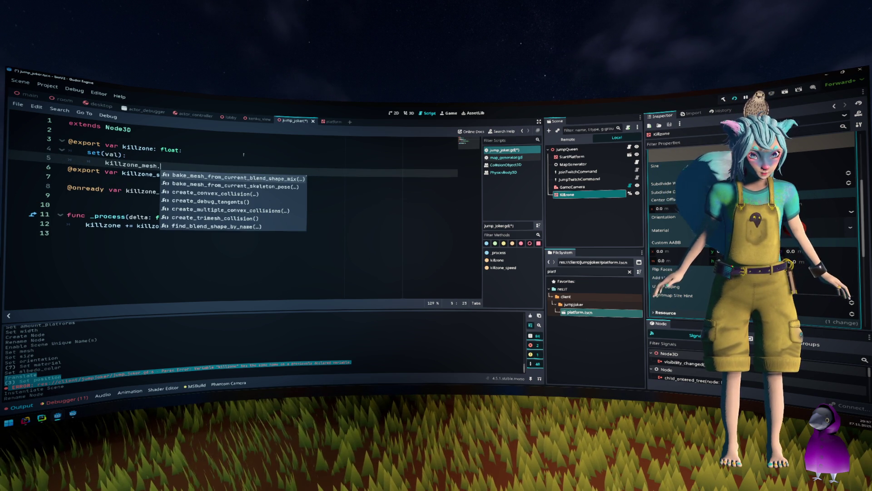
text(global_position.)
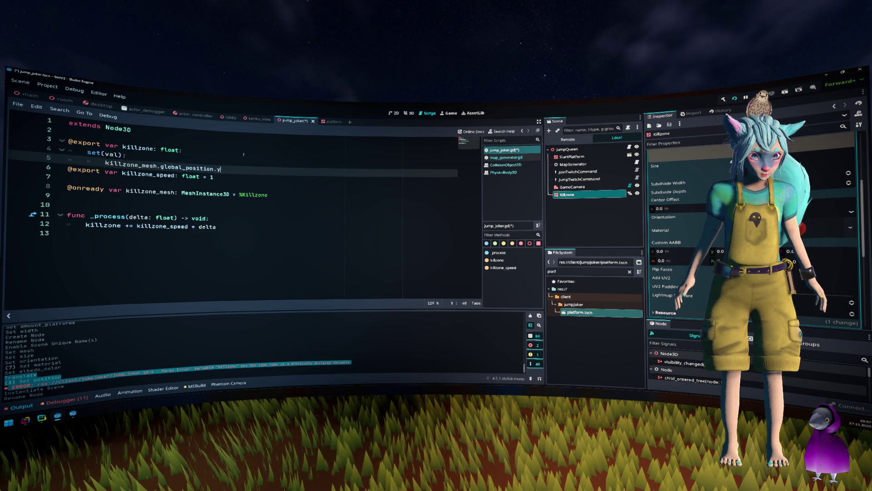
text(y = val)
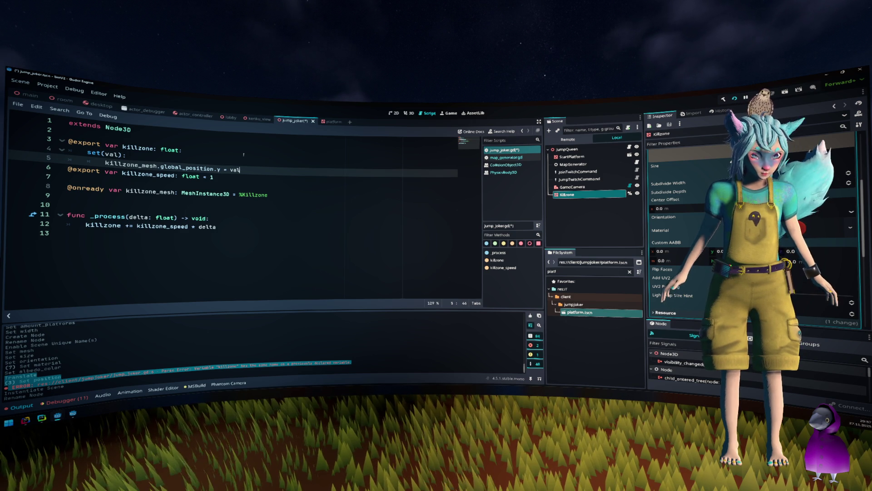
Add a get() accessor at the setter's indentation below it
key(Return)
key(BackSpace)
text(get:)
key(BackSpace)
text(())
key(Return)
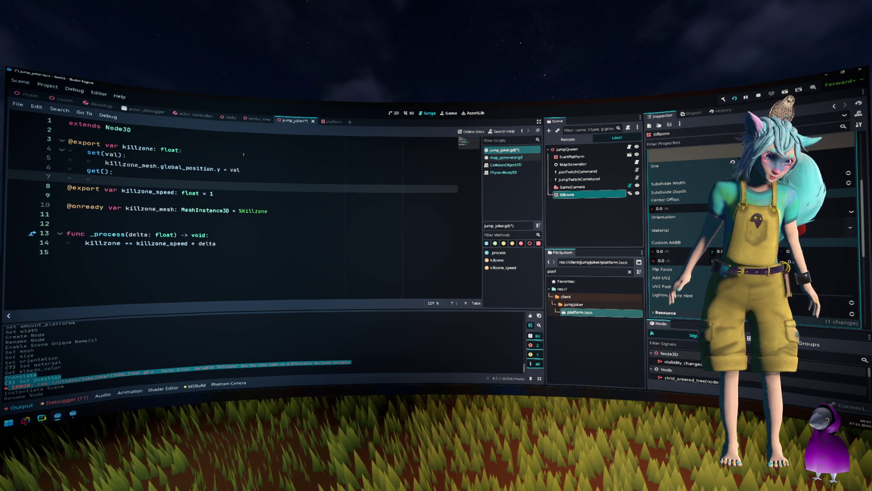
Make the getter return killzone_mesh.global_position.y and put each accessor on one line
key(Up)
key(Up)
key(shift+ctrl+Right)
key(shift+ctrl+Right)
key(shift+ctrl+Right)
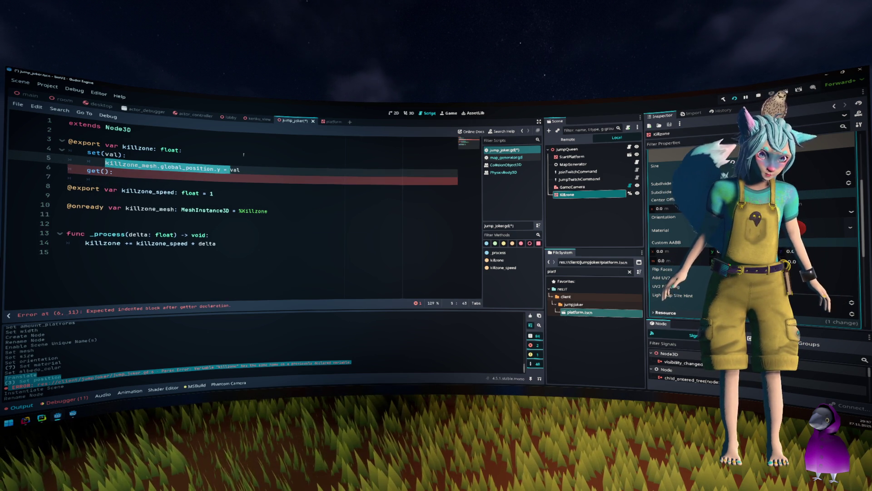
key(Down)
key(Down)
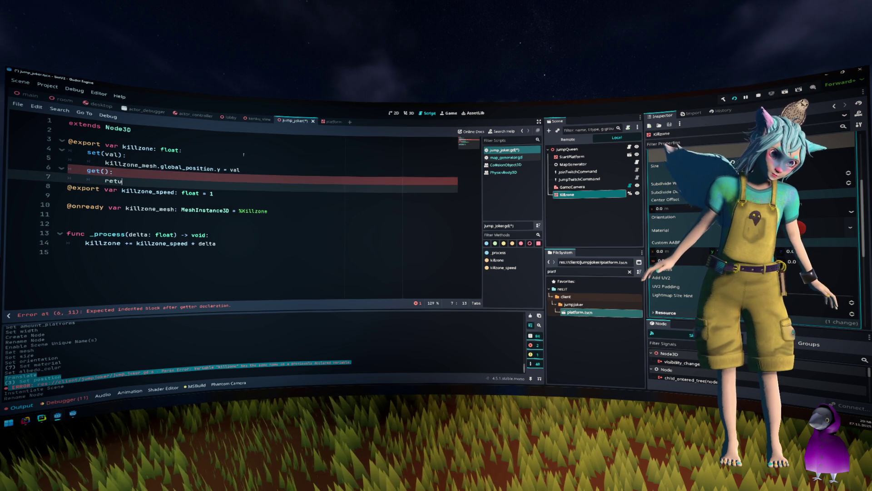
key(BackSpace)
key(Up)
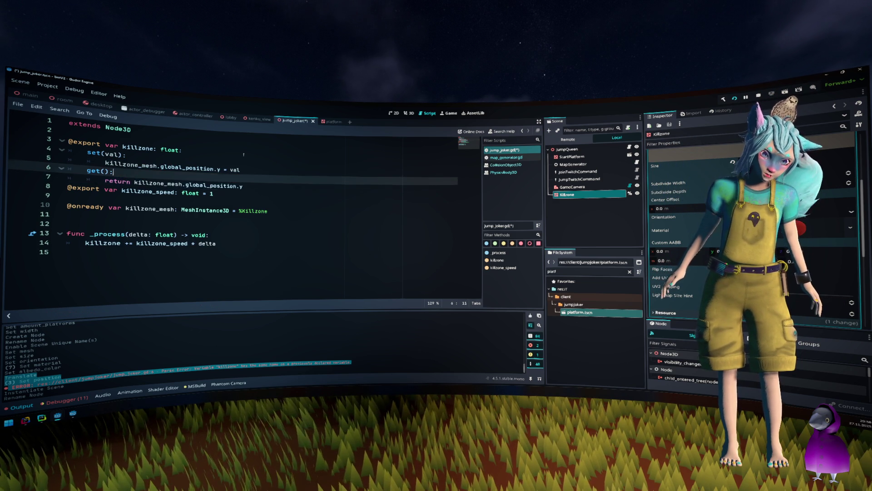
key(shift+Down)
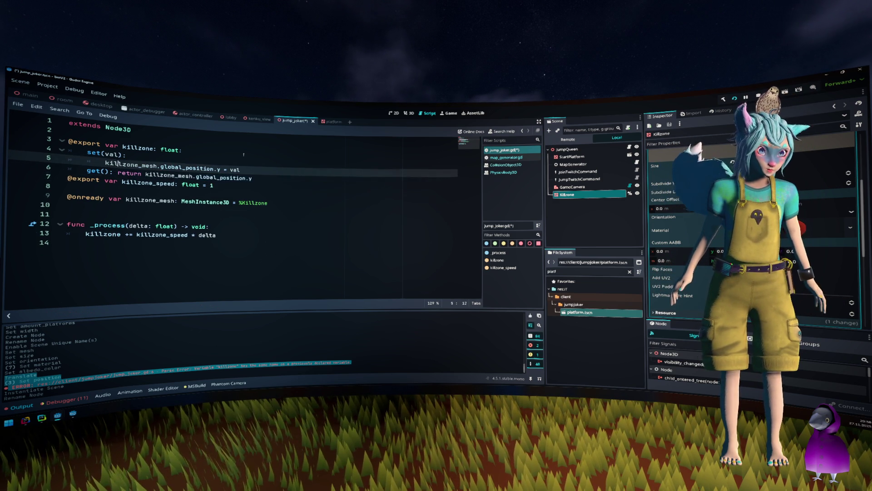
key(Up)
key(Up)
key(ctrl+shift+Right)
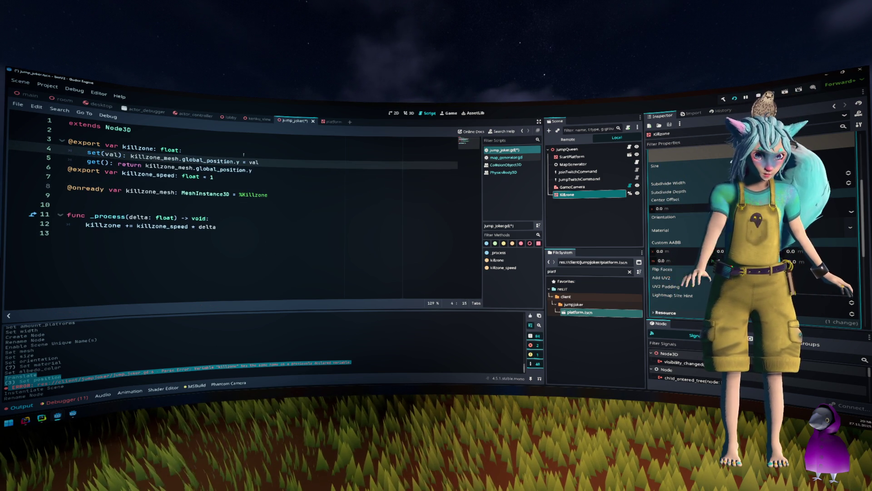
click(283, 167)
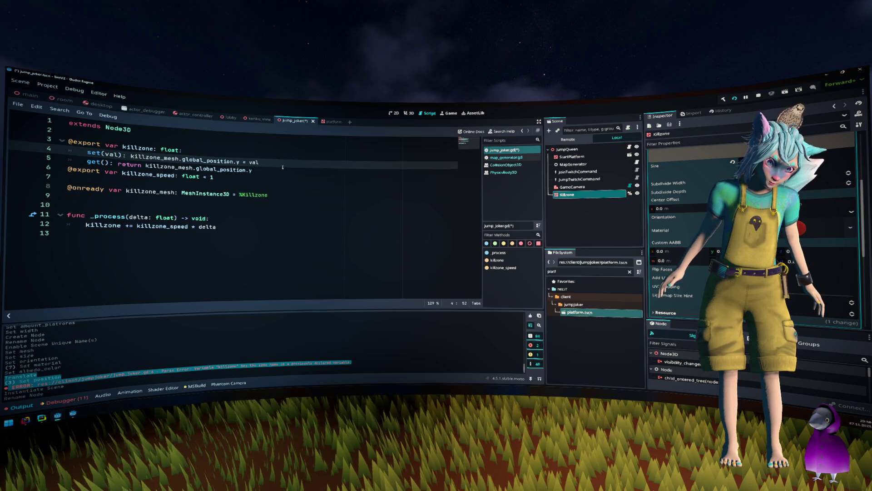
click(289, 204)
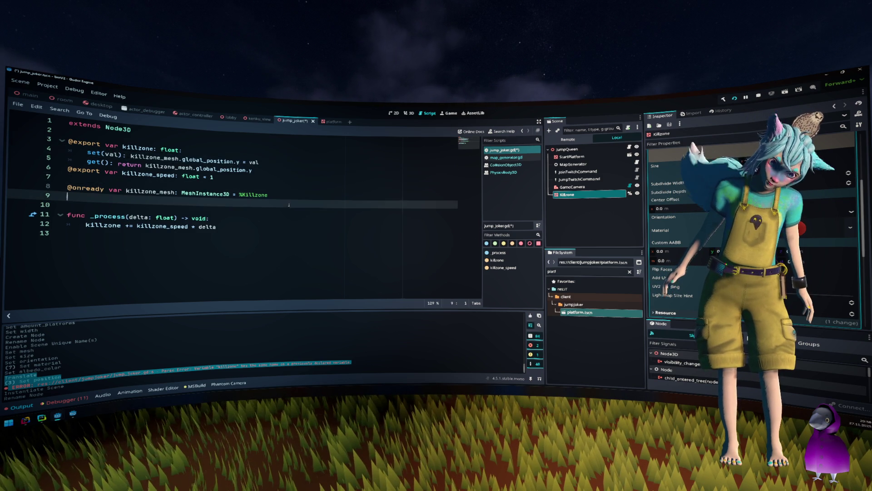
click(275, 226)
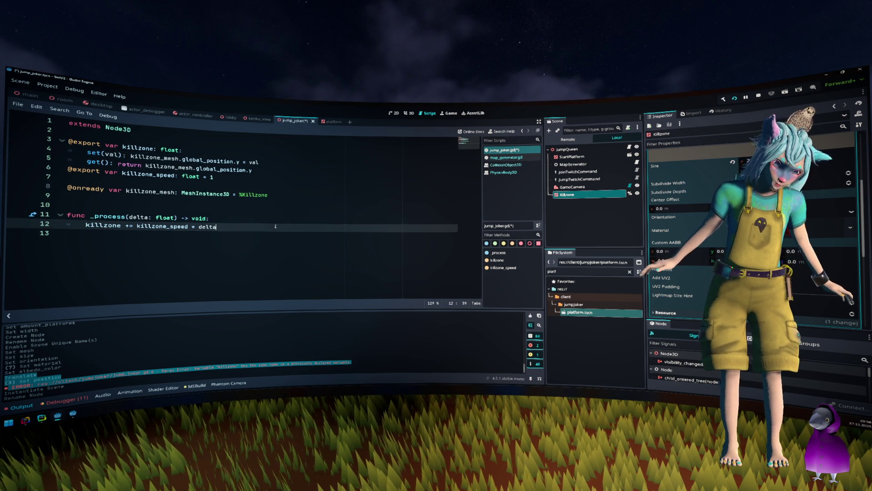
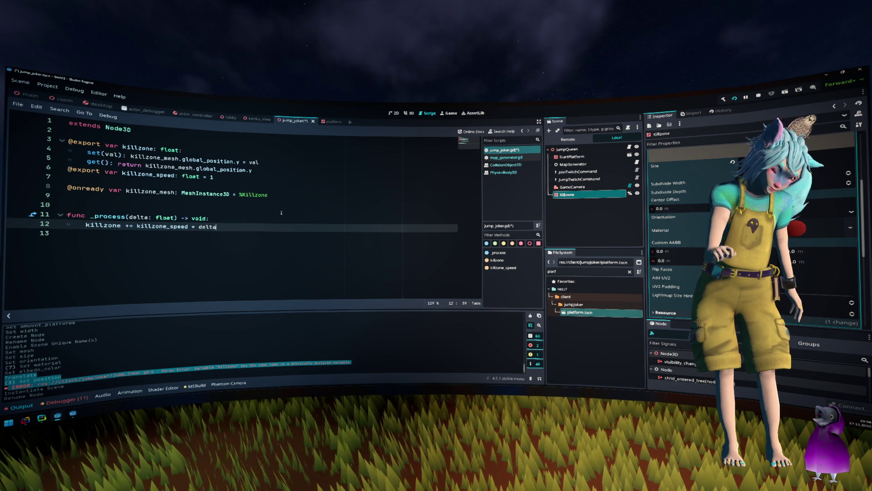
Save jump_joker.gd with its killzone edits and launch the project to test it
key(Up)
key(Up)
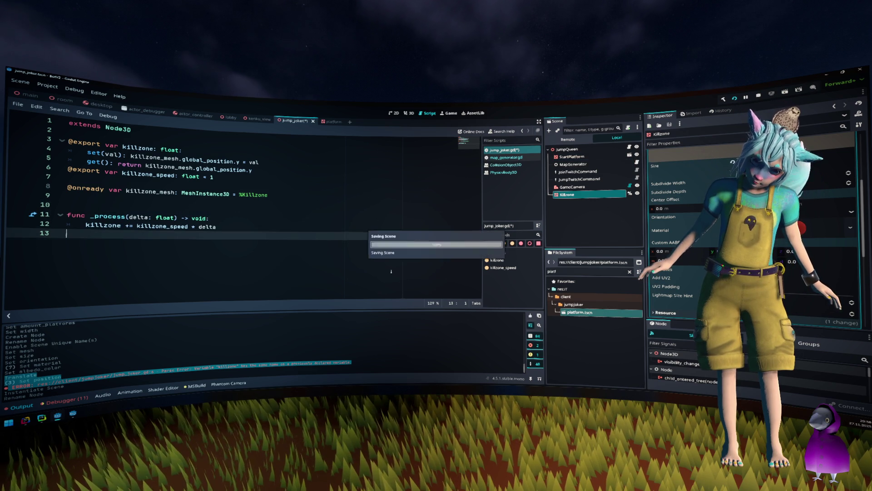
key(ctrl+s)
click(294, 219)
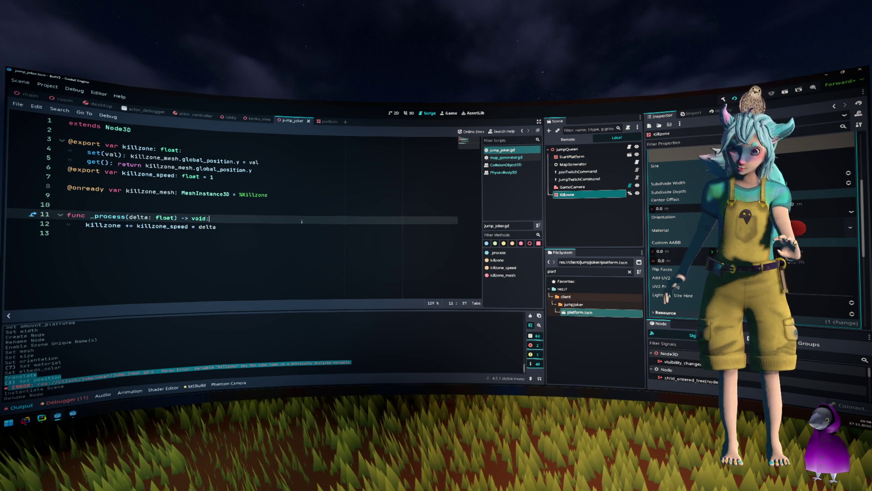
click(302, 234)
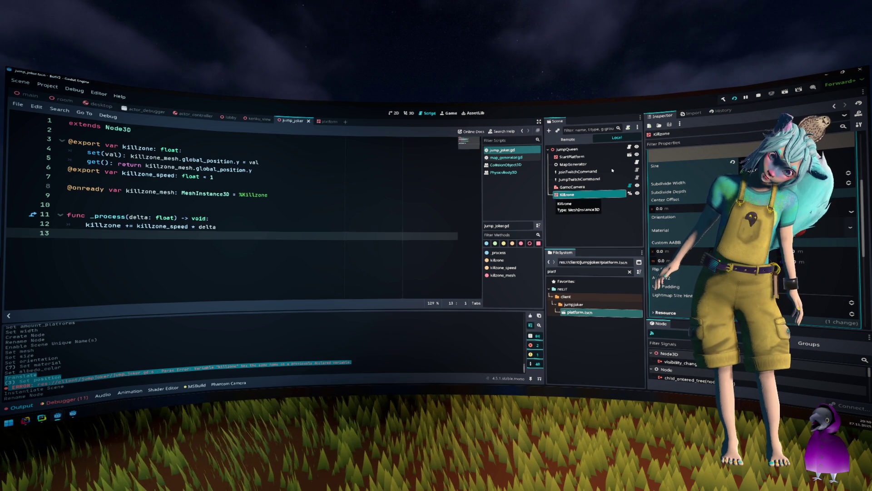
click(736, 100)
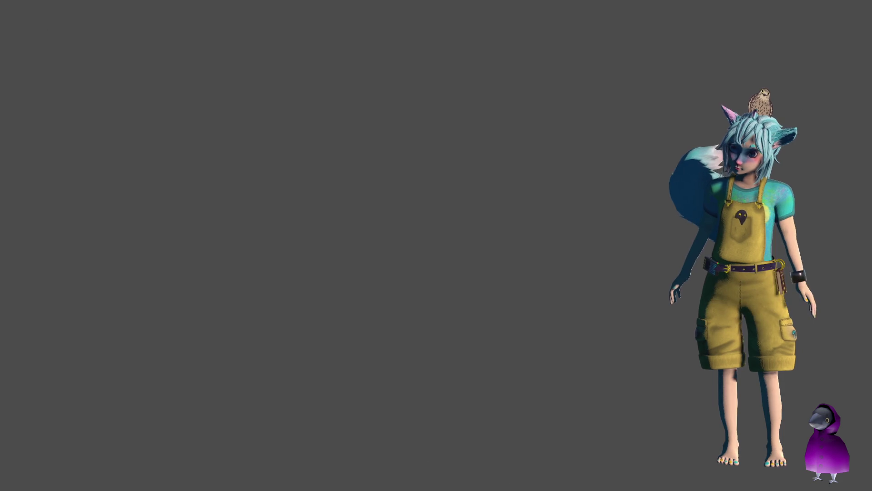
Close the game and open map_generator.gd at the line 15 error from the Errors list
key(alt+F4)
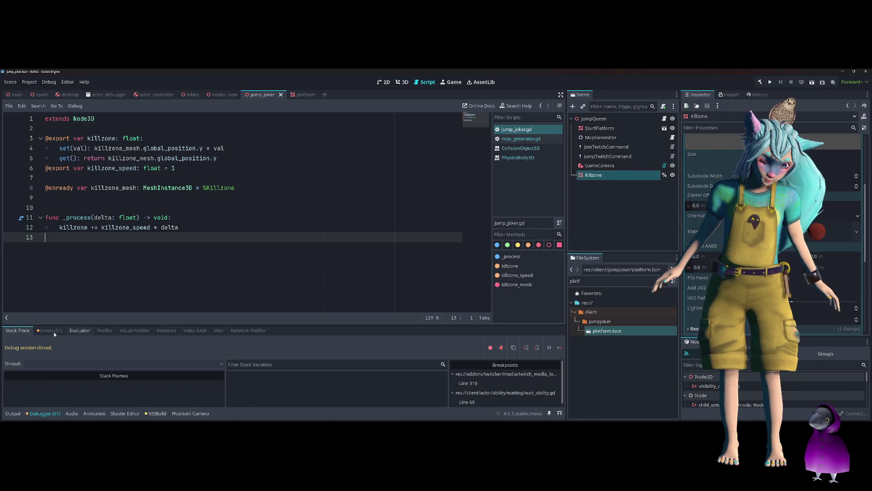
click(49, 330)
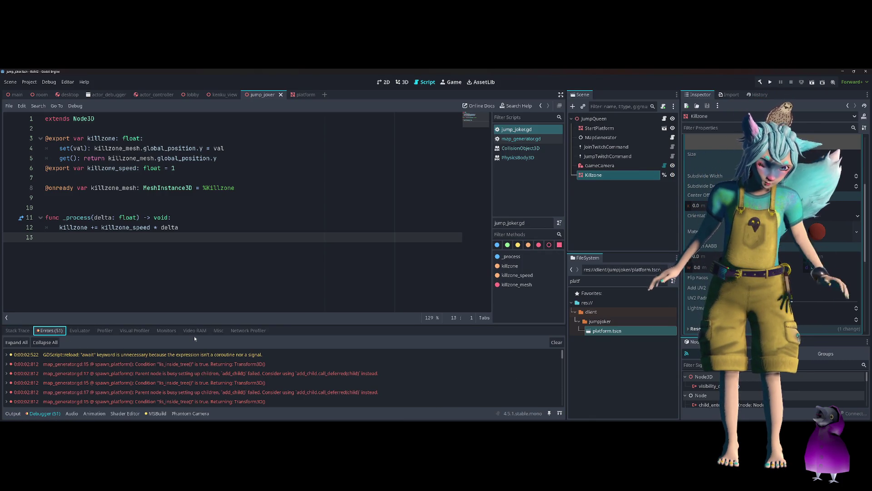
double_click(209, 358)
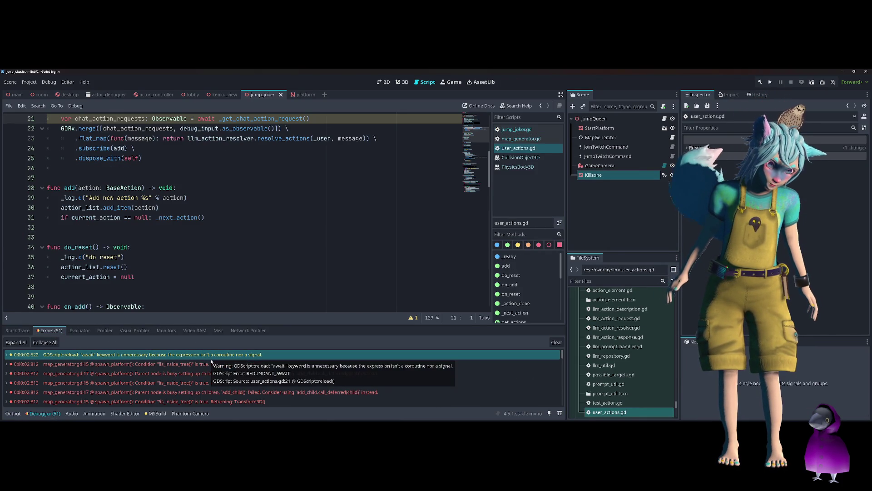
double_click(214, 363)
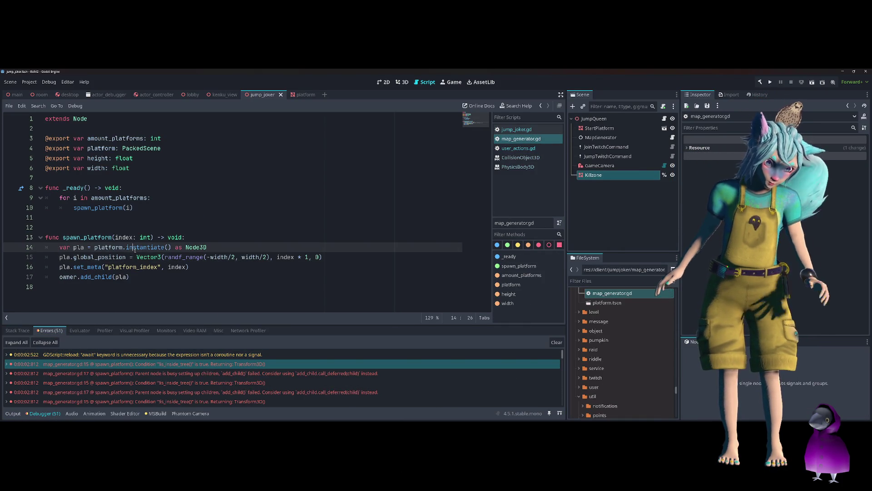
Move owner.add_child(pla) above the position line and remove the empty trailing line
key(End)
key(Down)
key(Down)
key(shift+Home)
key(alt+Up)
key(alt+Up)
key(Down)
key(Down)
key(Down)
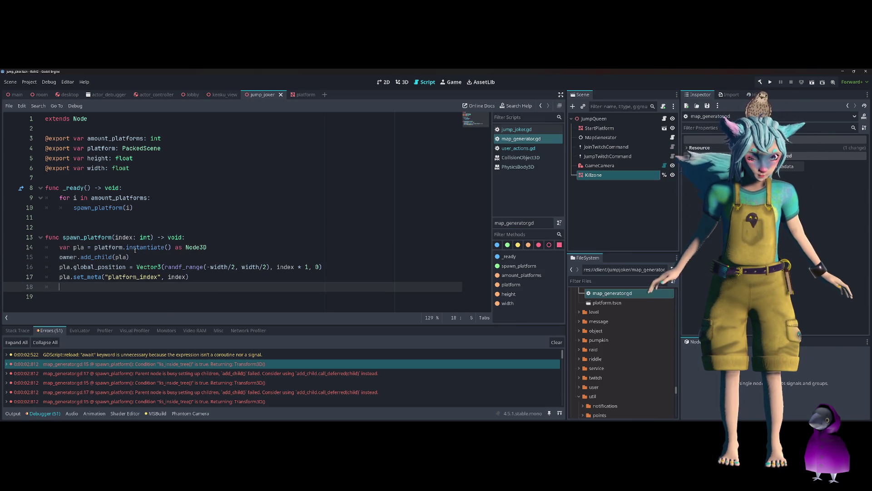
key(BackSpace)
key(BackSpace)
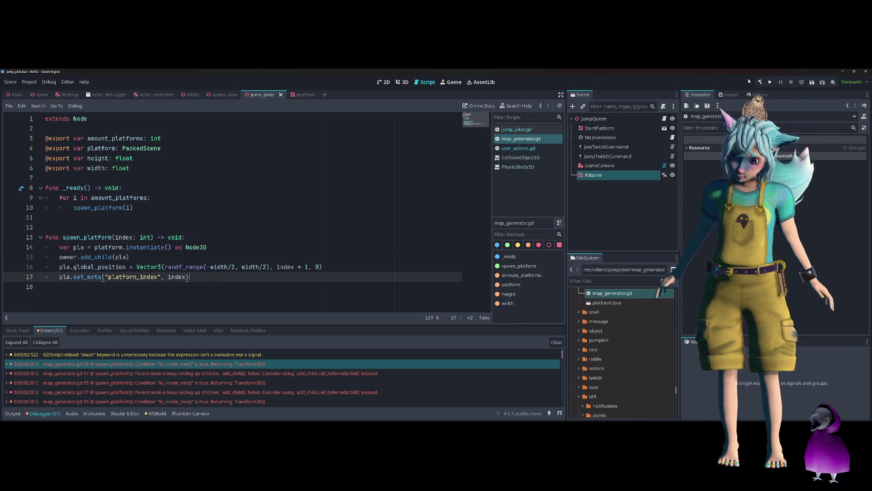
Rerun the project, then run the current scene with F6 and close the game
key(F5)
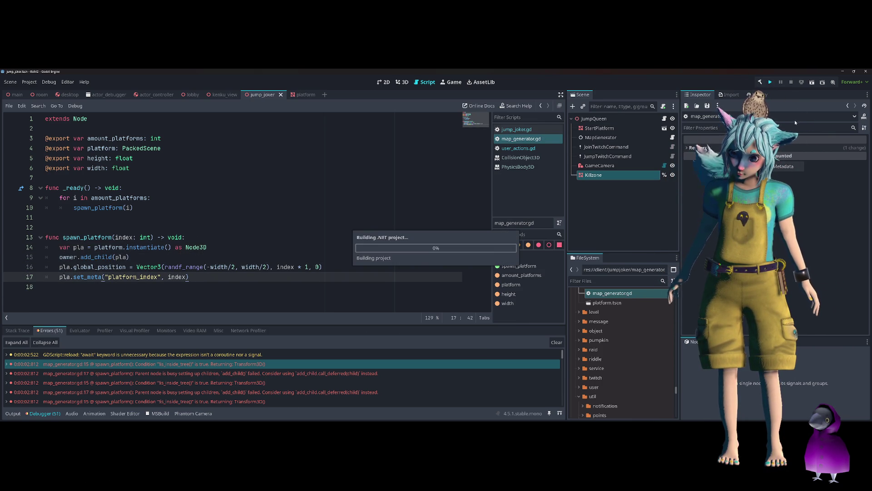
click(791, 84)
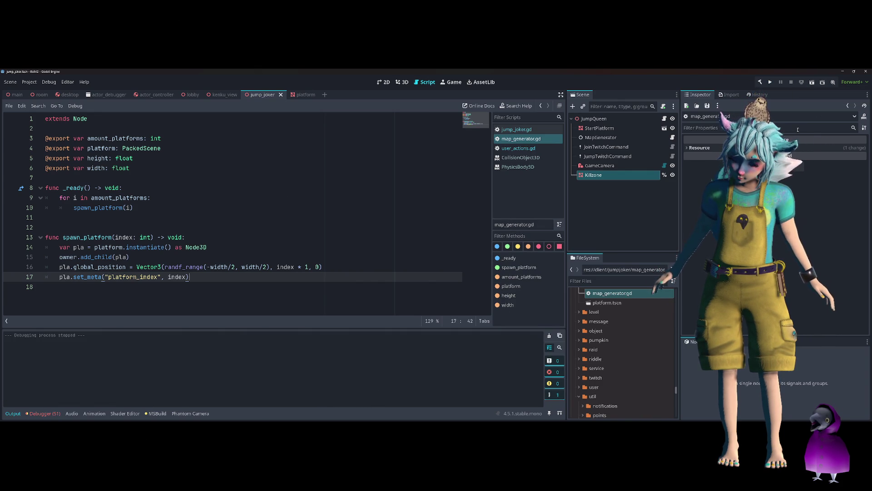
key(F6)
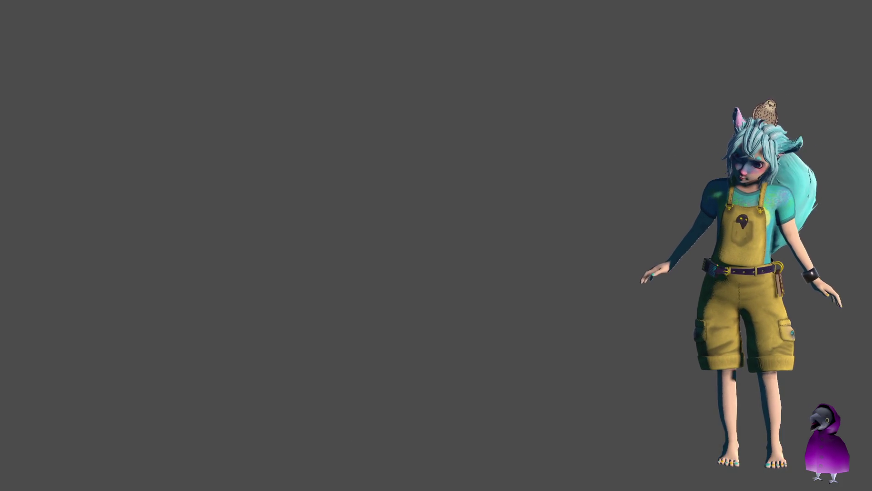
key(F8)
Add a blank line above _ready, change owner.add_child(pla) to add_child(pla), and rerun the scene
click(159, 192)
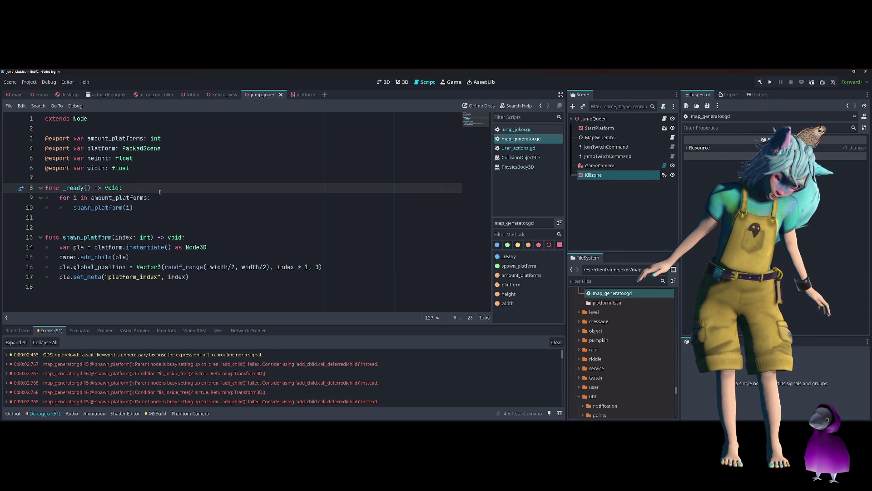
key(ctrl+shift+Return)
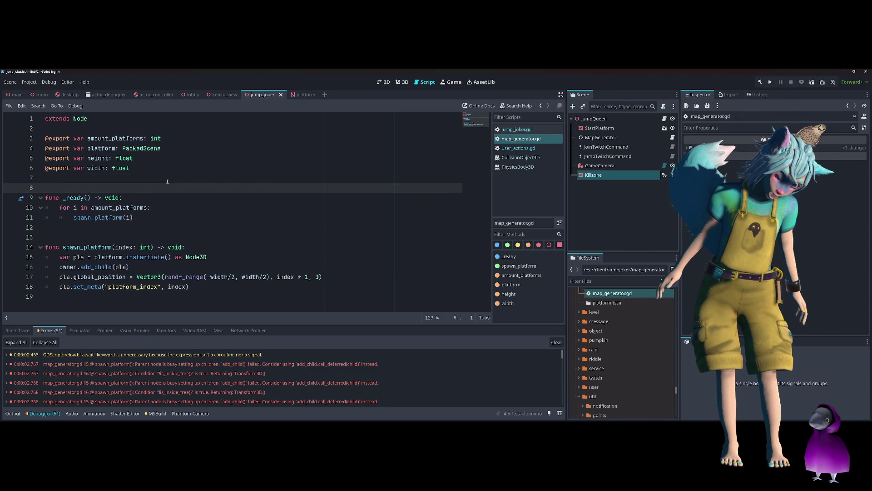
click(115, 208)
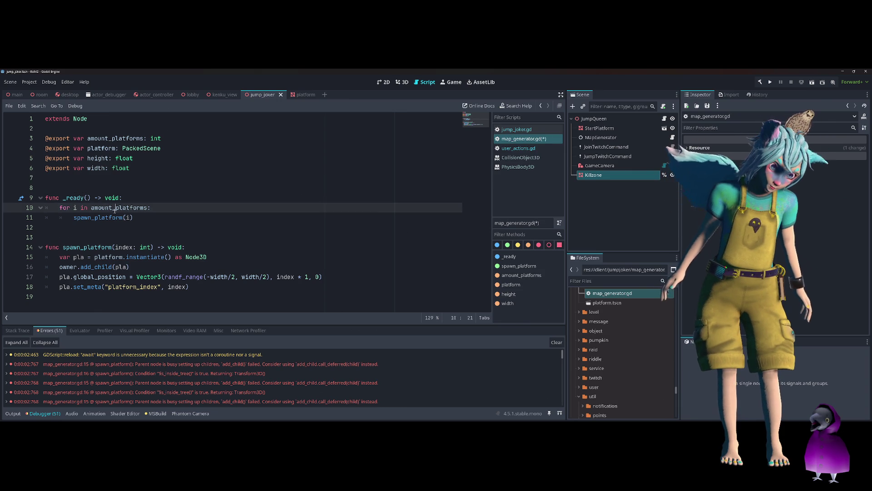
click(169, 254)
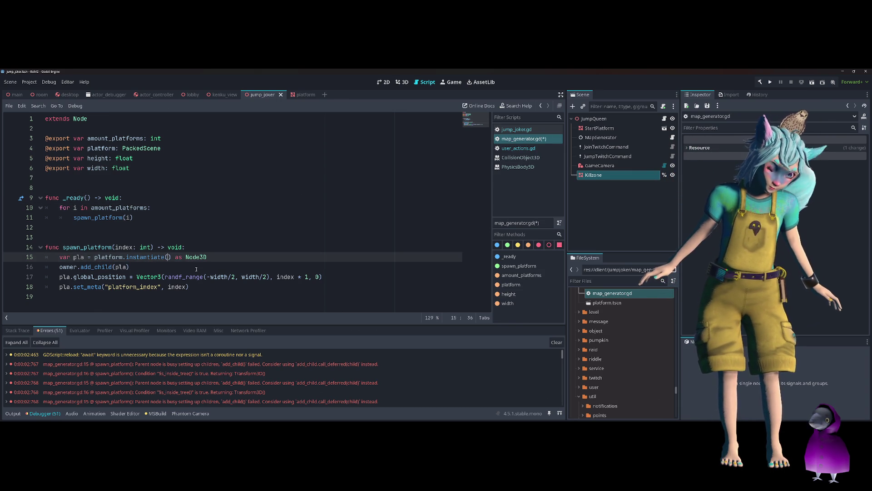
click(71, 267)
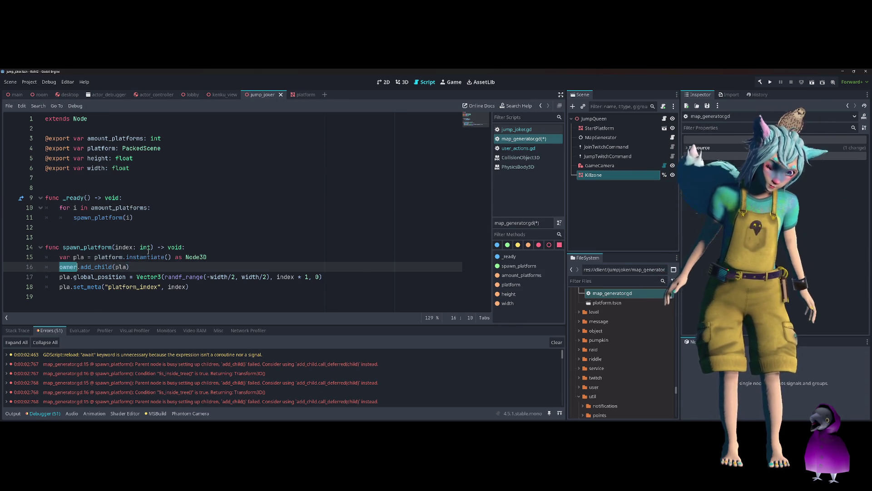
key(Delete)
key(Delete)
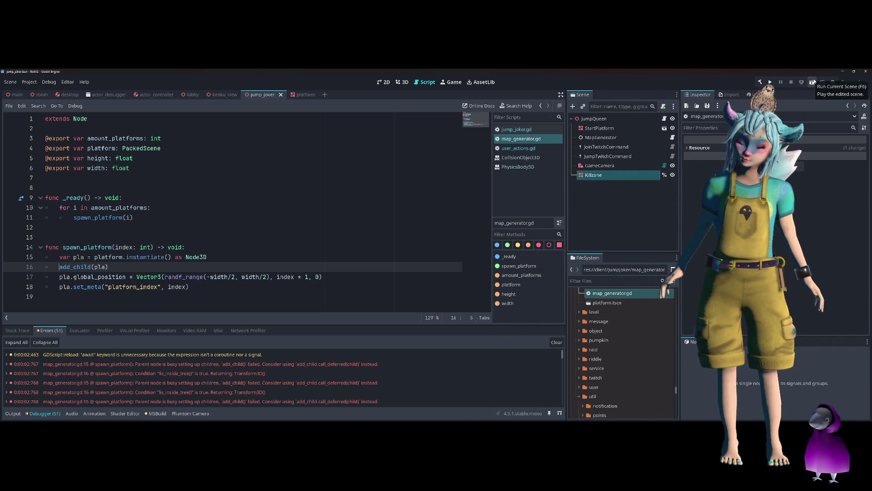
click(812, 82)
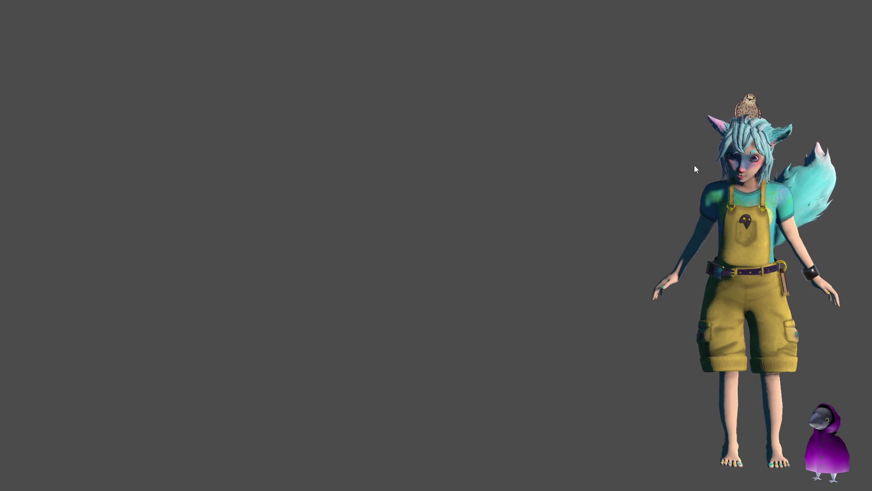
key(alt+F4)
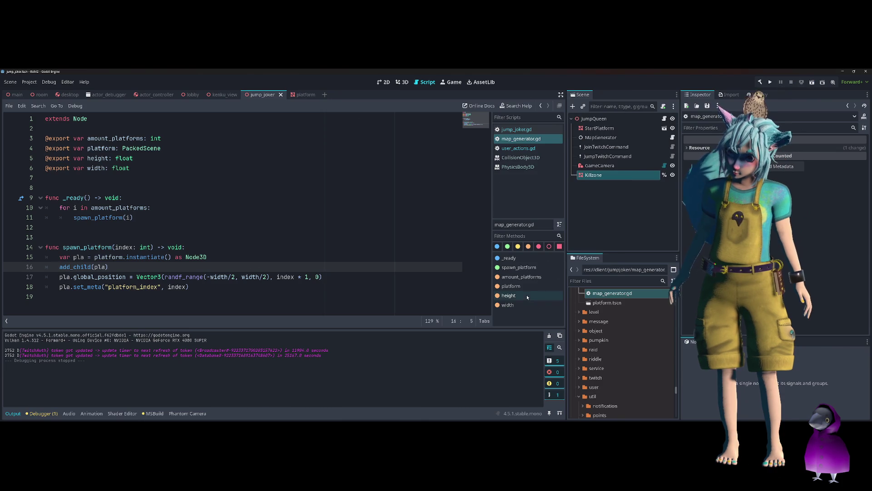
Switch to the room scene in the 3D view, then open jump_joker.tscn from the jumpjoker folder
click(617, 166)
click(643, 203)
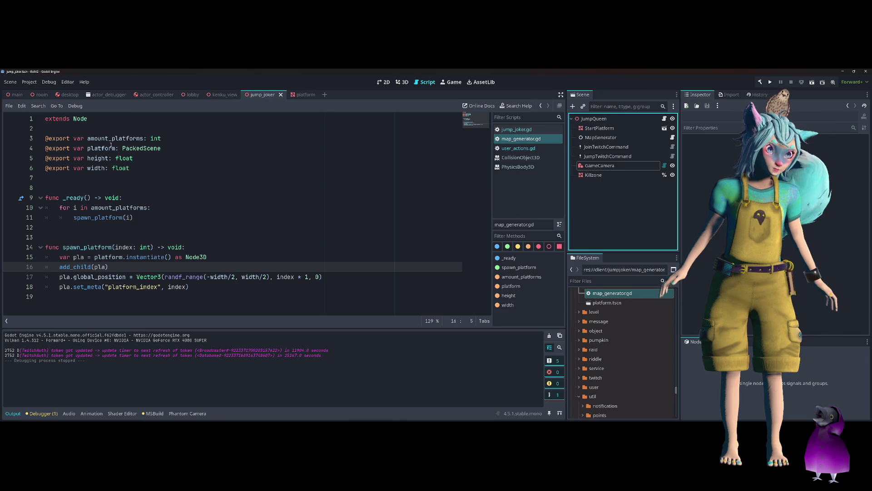
click(39, 95)
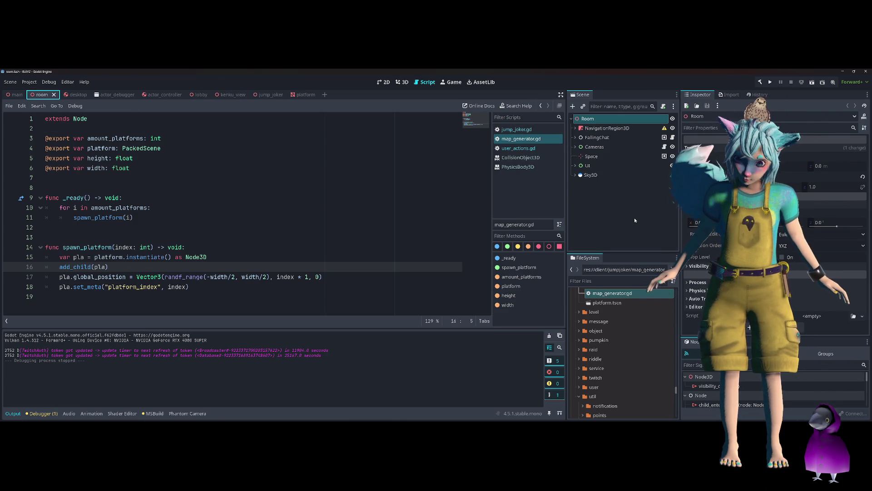
click(402, 83)
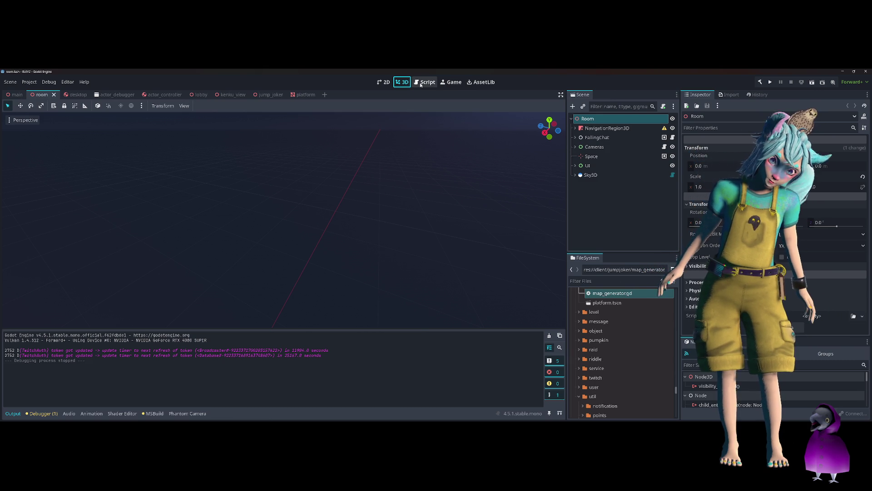
scroll(626, 332, down, 5)
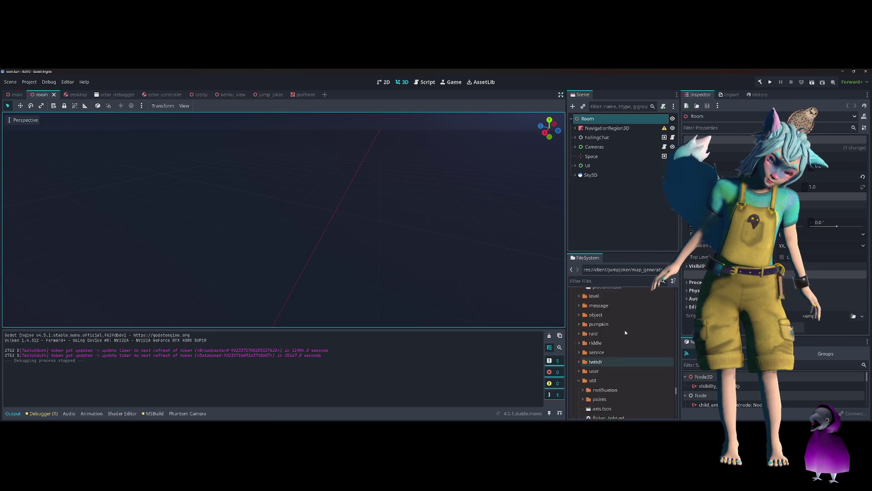
scroll(625, 332, up, 6)
right_click(625, 332)
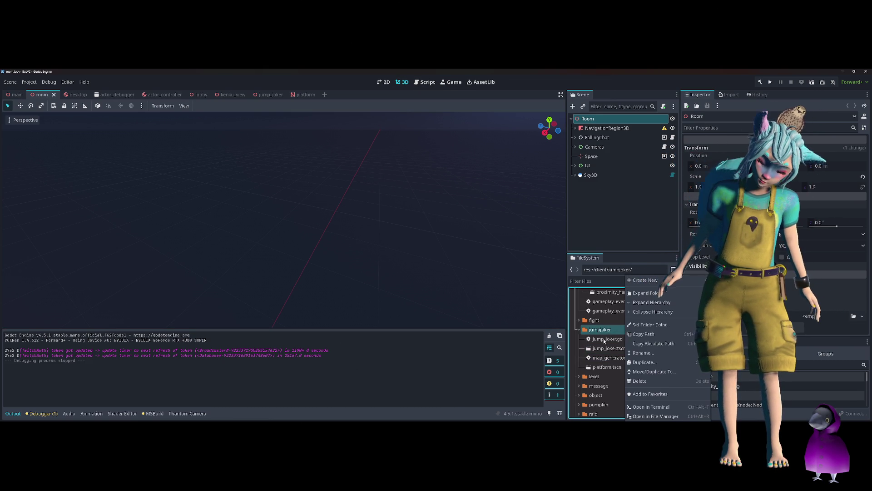
double_click(608, 348)
Rename the root node from JumpQueen to JumpJoker and save the scene
double_click(603, 120)
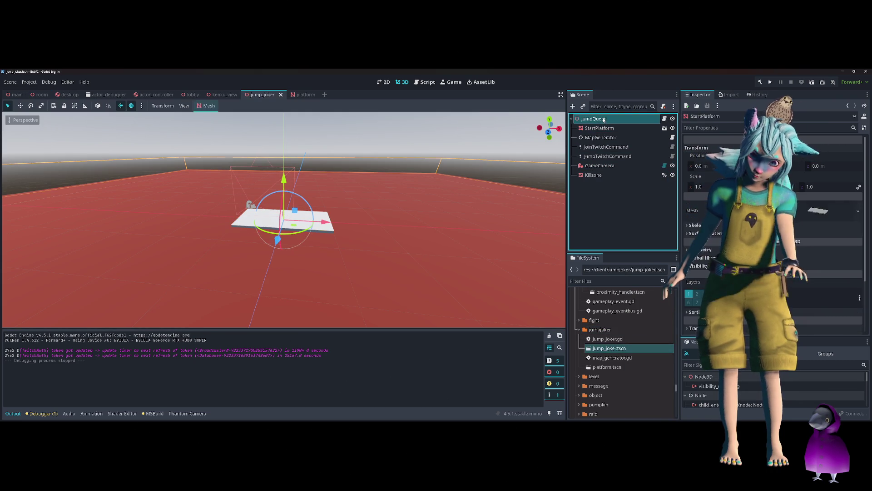
key(BackSpace)
text(Joker)
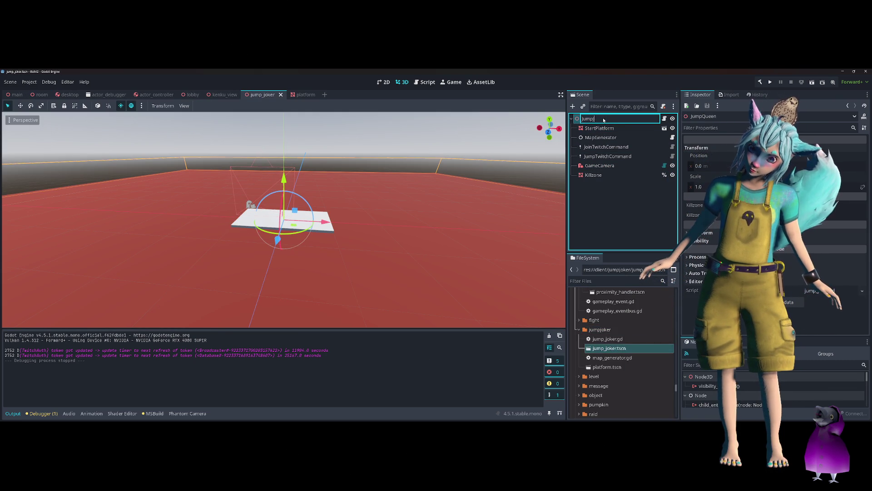
key(Return)
key(ctrl+s)
Start a new scene named 'main' in the jumpjoker folder, then cancel it
click(611, 330)
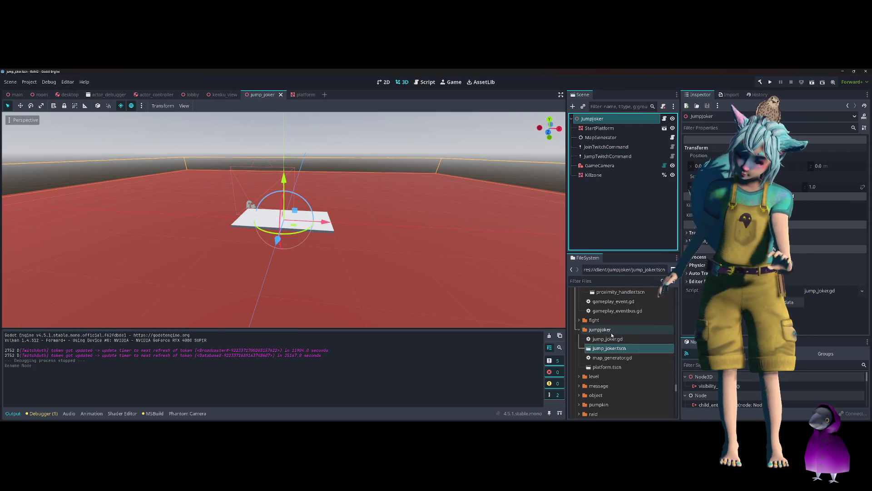
right_click(612, 329)
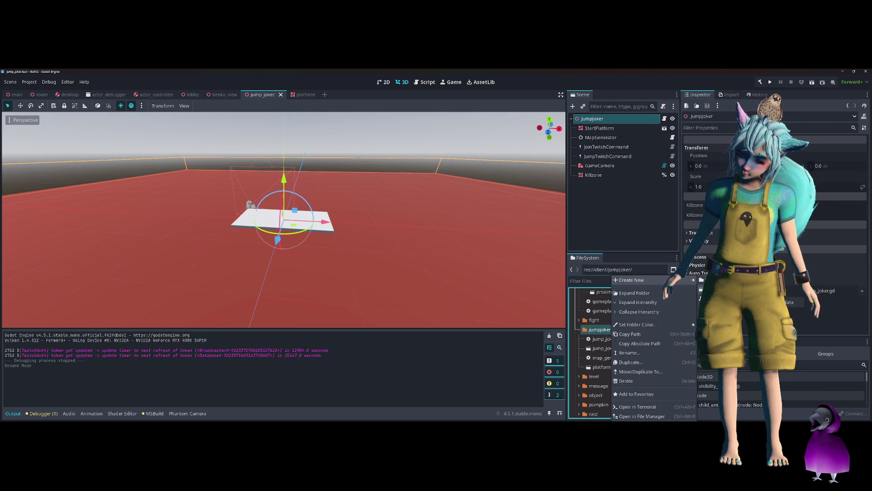
click(712, 290)
text(main)
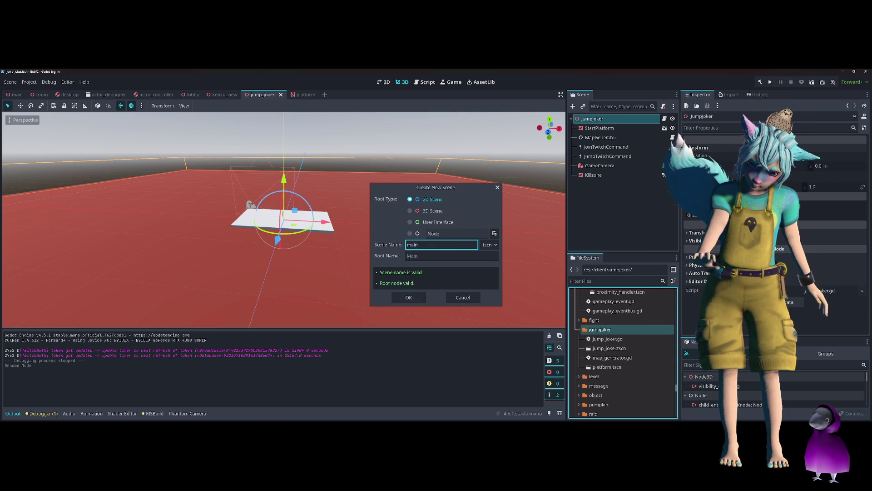
key(Escape)
scroll(650, 364, up, 3)
scroll(650, 362, up, 10)
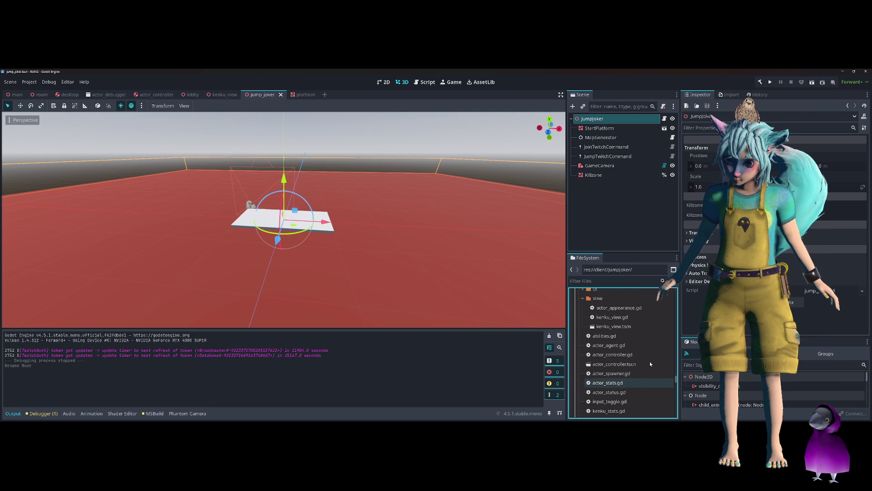
scroll(650, 361, up, 3)
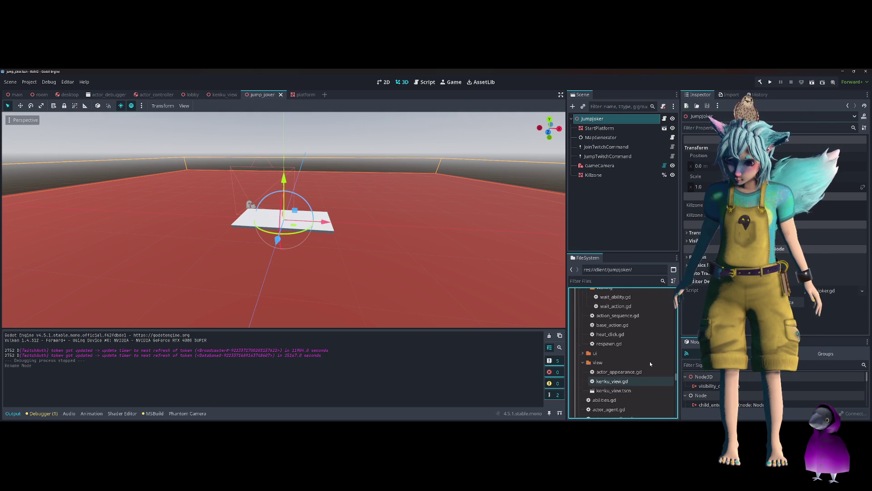
scroll(650, 362, down, 3)
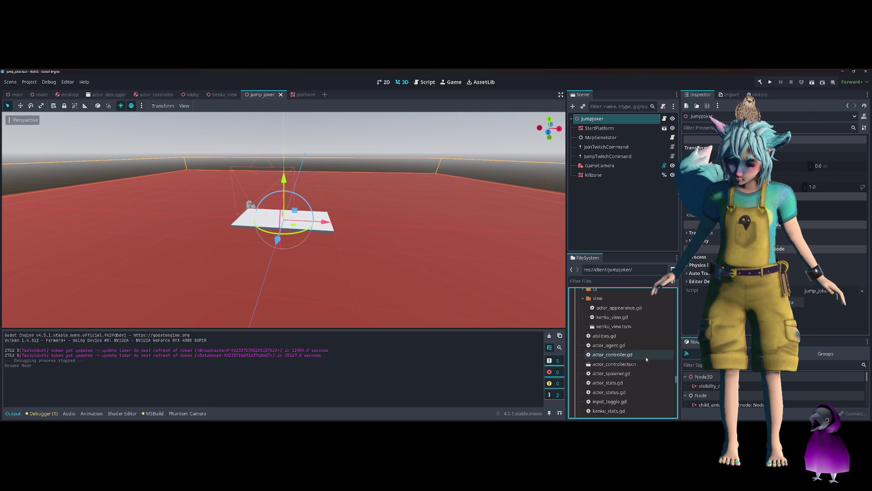
Filter FileSystem for 'room' and create a new inherited scene from room.tscn
click(623, 282)
text(room)
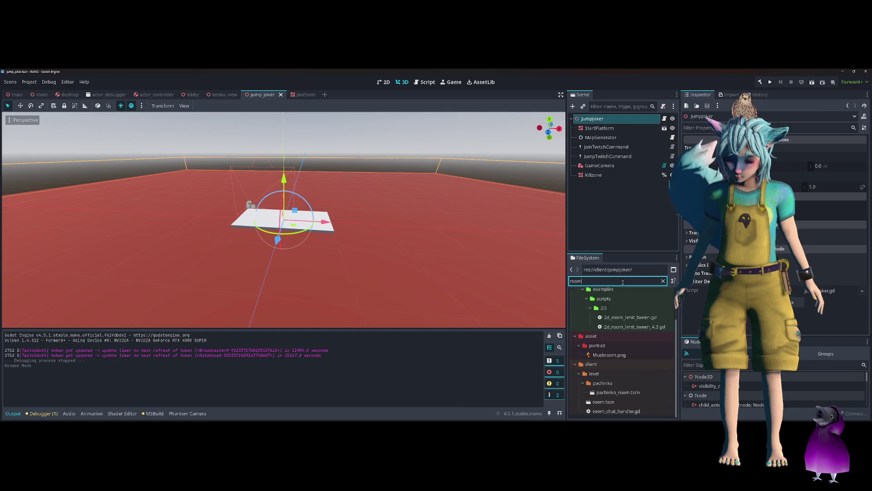
click(620, 403)
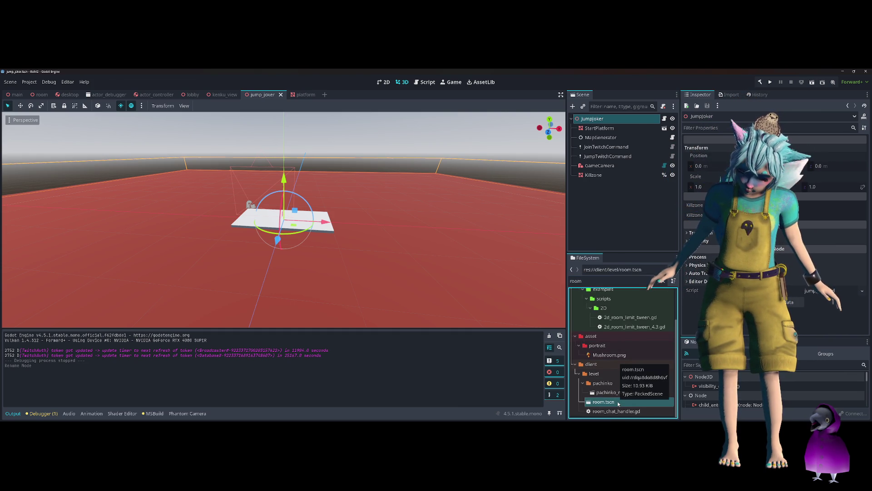
double_click(618, 403)
right_click(618, 402)
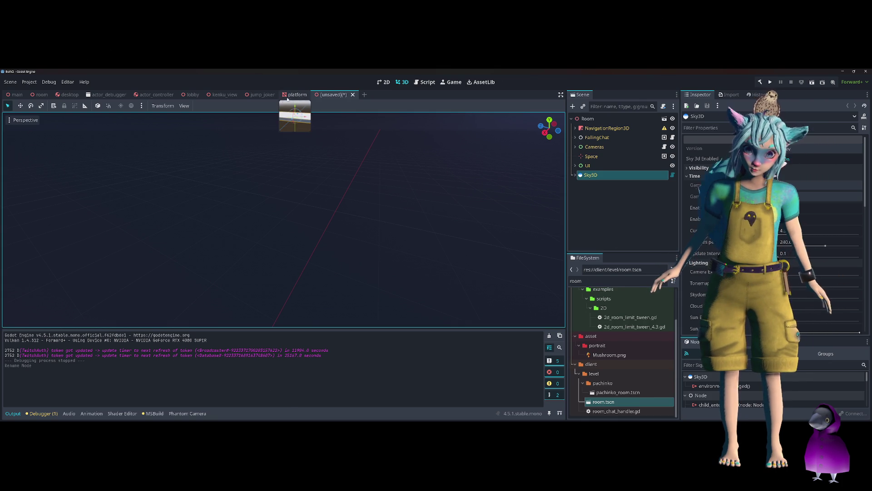
Replace the FileSystem filter with 'jump' to locate jump_joker.tscn
click(259, 94)
click(595, 281)
key(ctrl+a)
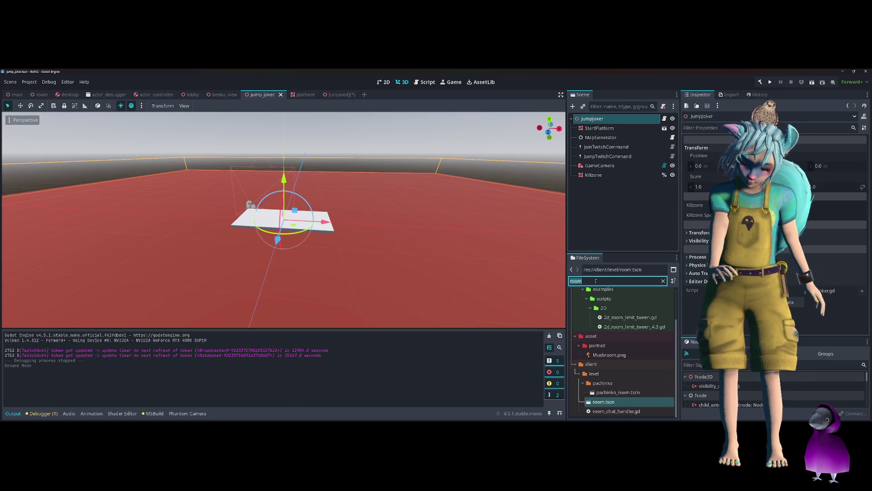
text(jump)
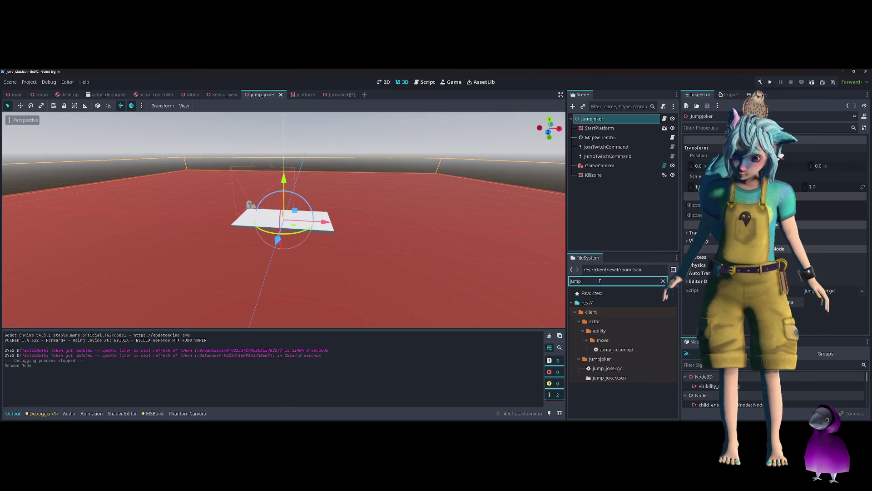
Instance jump_joker.tscn under Room in the new scene, frame it, and begin Save As
click(334, 94)
drag(608, 377, 607, 124)
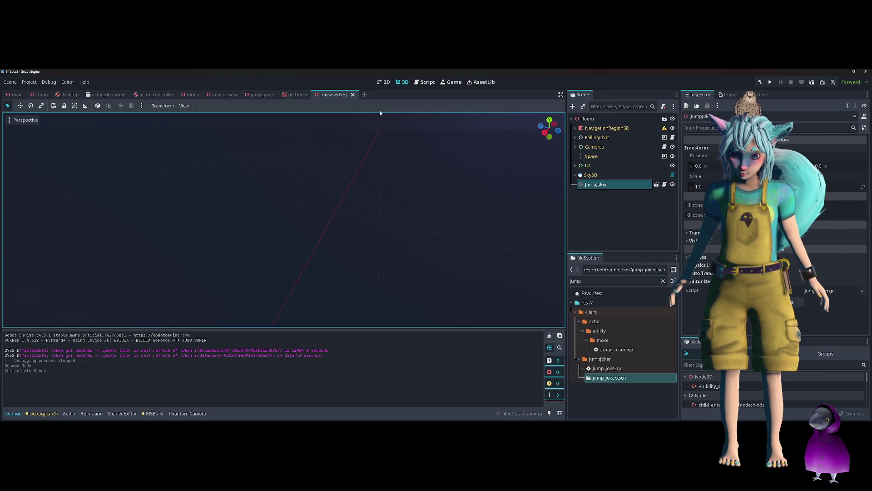
scroll(395, 154, down, 3)
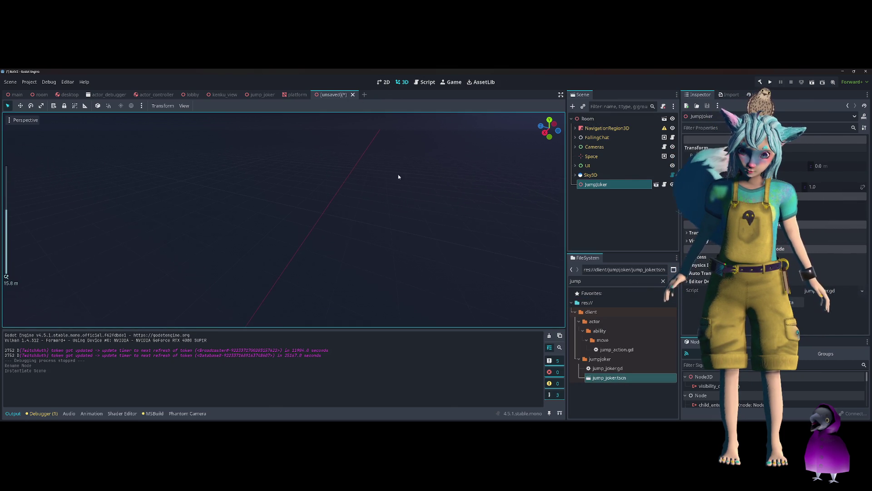
key(f)
drag(271, 170, 277, 181)
scroll(284, 221, up, 5)
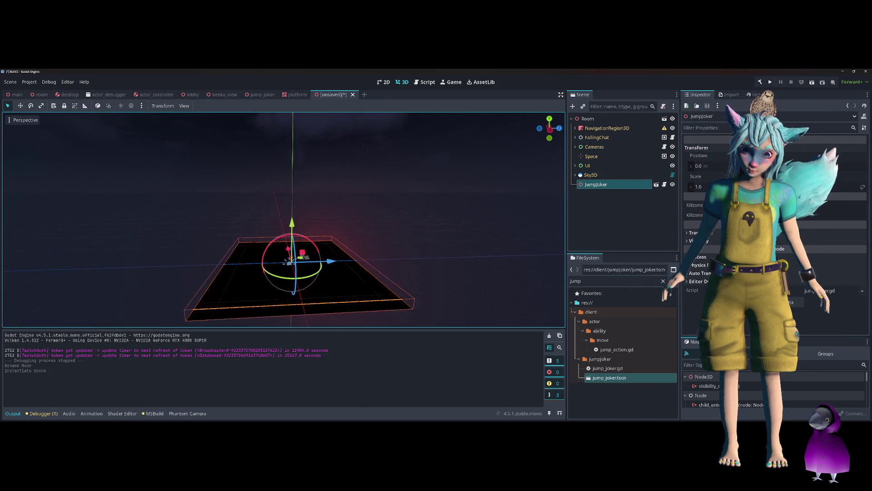
key(ctrl+s)
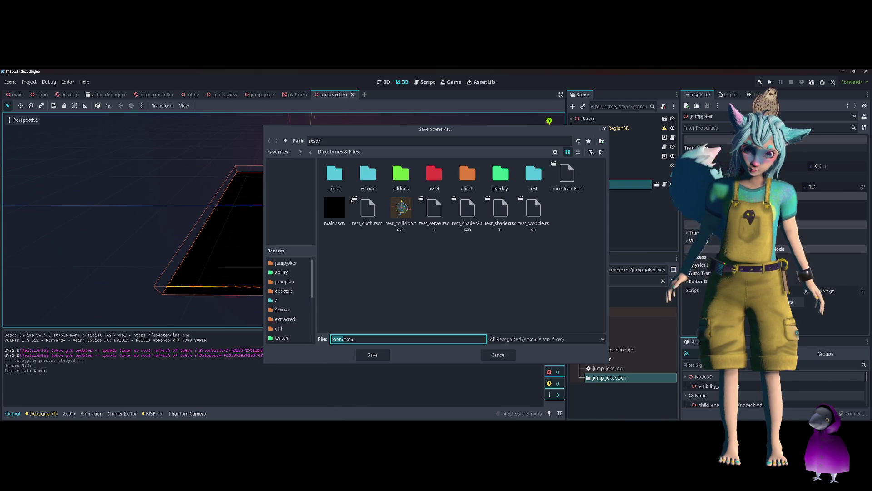
Browse to client/jumpjoker and save the scene with the file name jump_joker_main.tscn
double_click(467, 175)
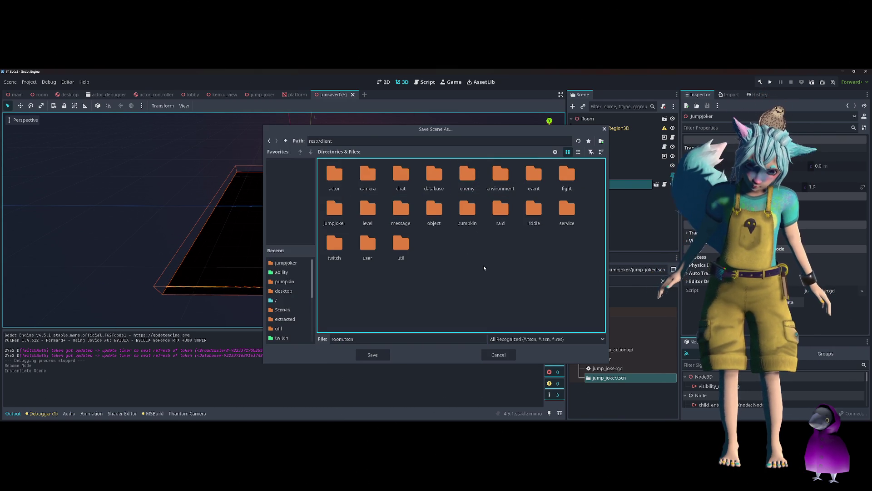
double_click(326, 210)
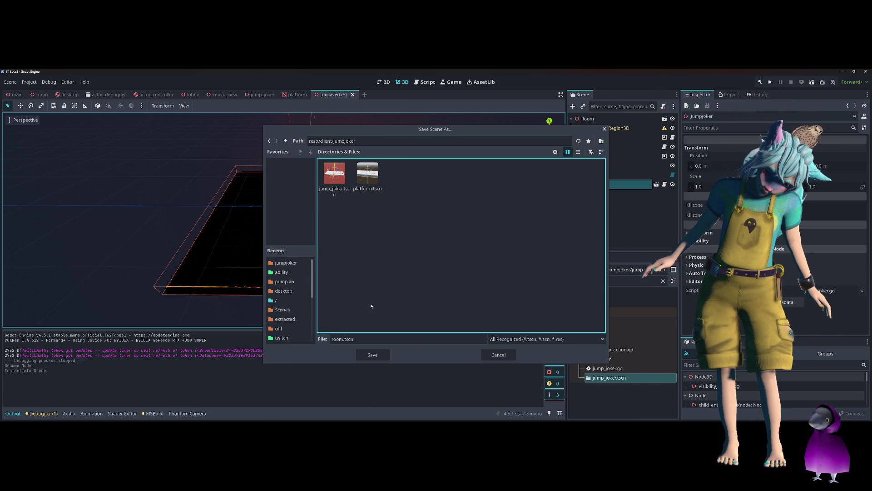
click(346, 340)
drag(344, 340, 331, 339)
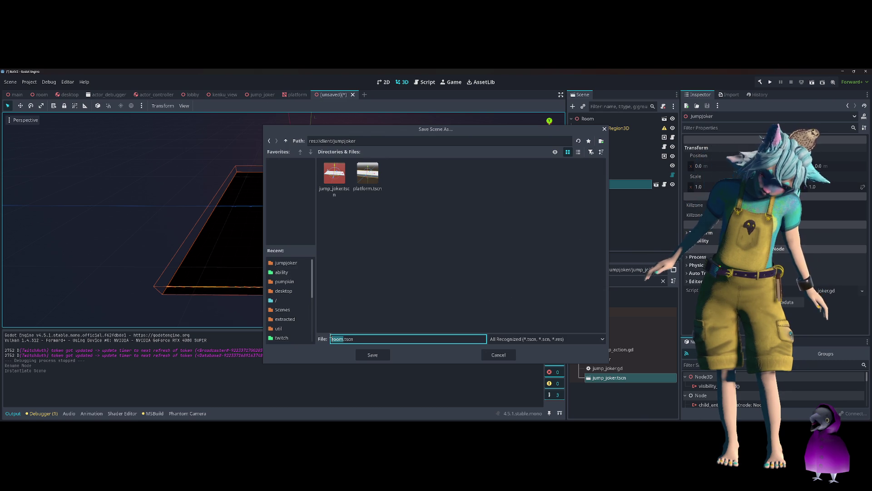
text(mp_joker)
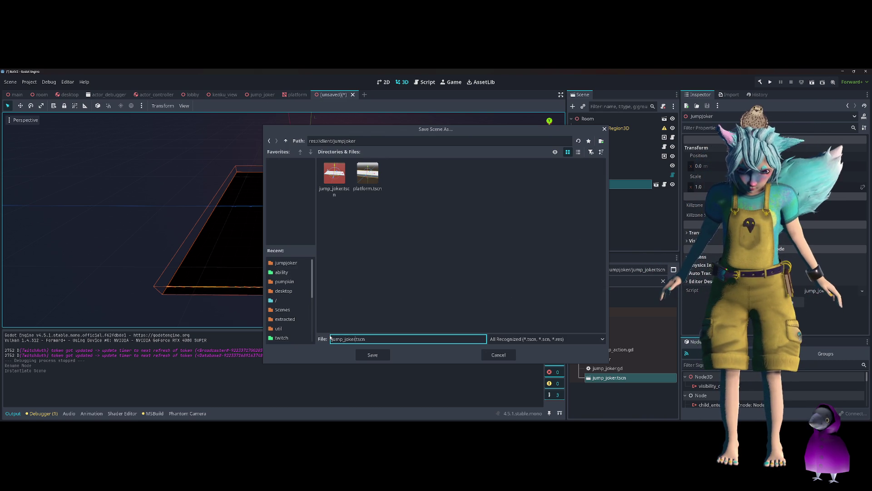
text(_)
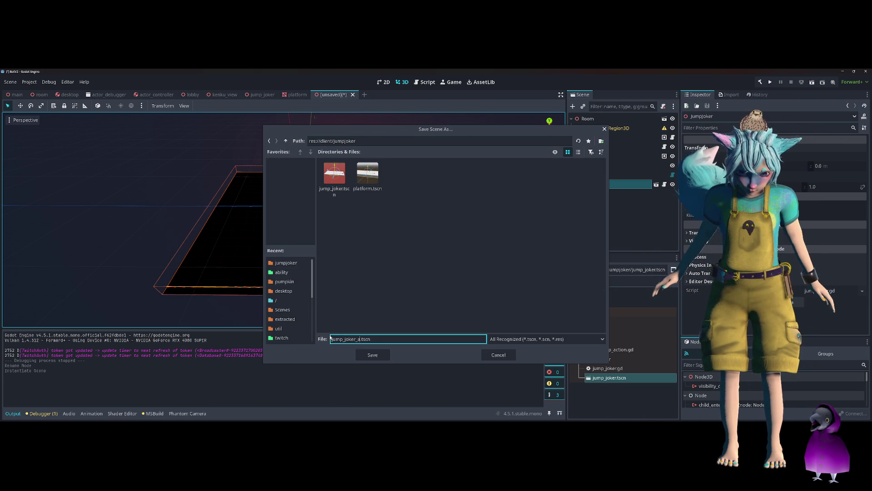
text(main)
key(Return)
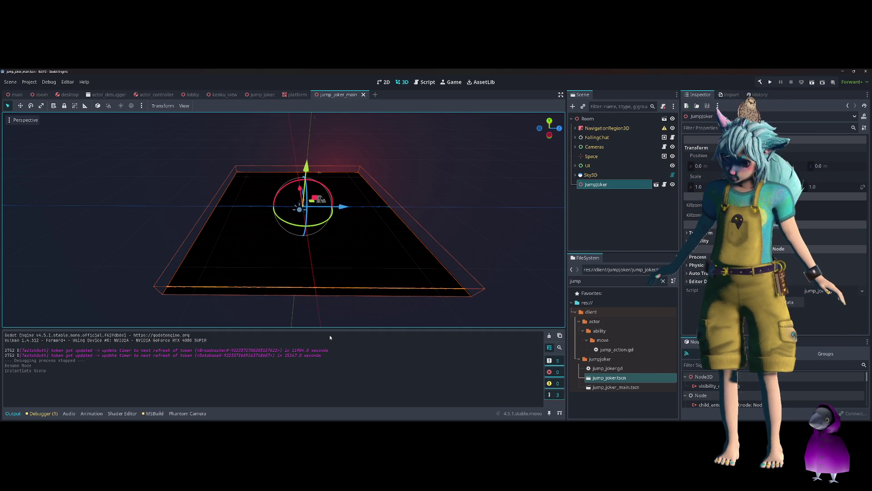
Rename jump_joker_main.tscn to jump_joker_room.tscn in the FileSystem dock
click(618, 385)
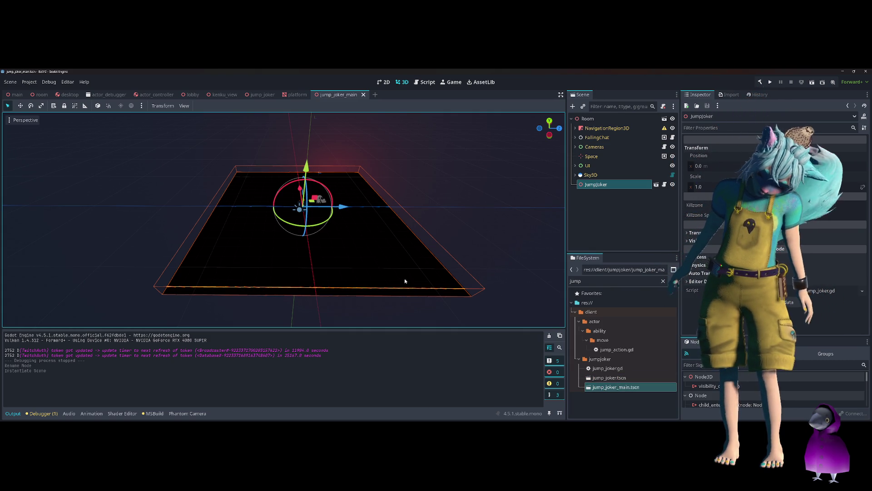
click(629, 386)
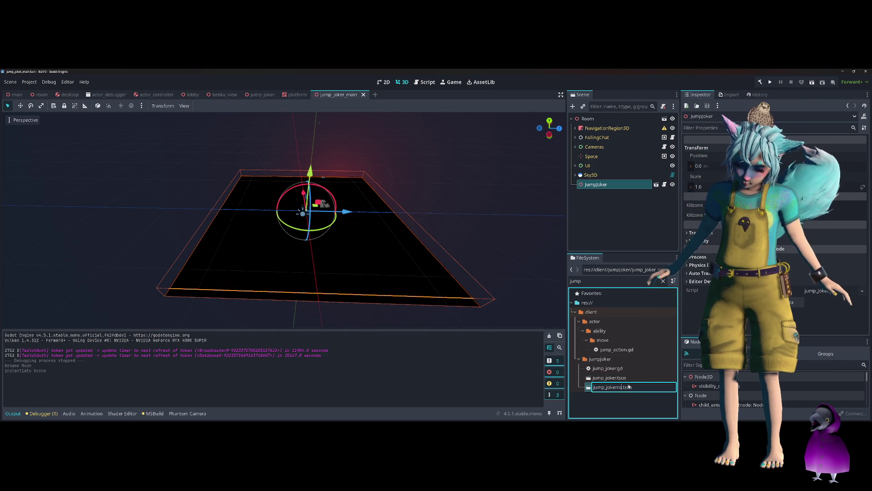
text(_t)
key(Return)
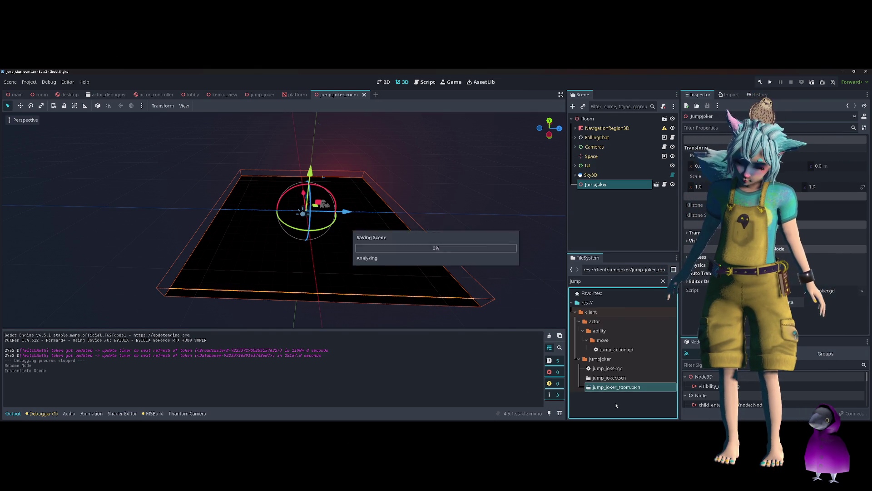
Run the current scene, review the Nil 'levels' error in level_switcher.gd, and stop the game
drag(525, 320, 522, 291)
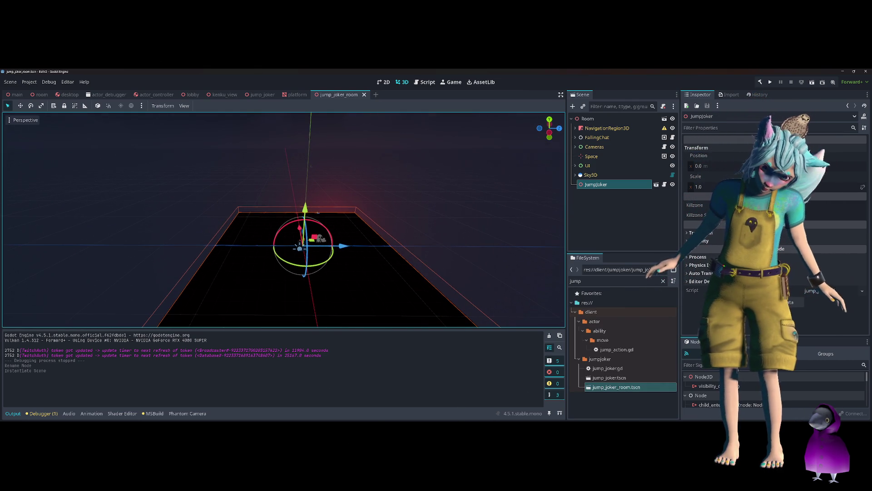
click(812, 82)
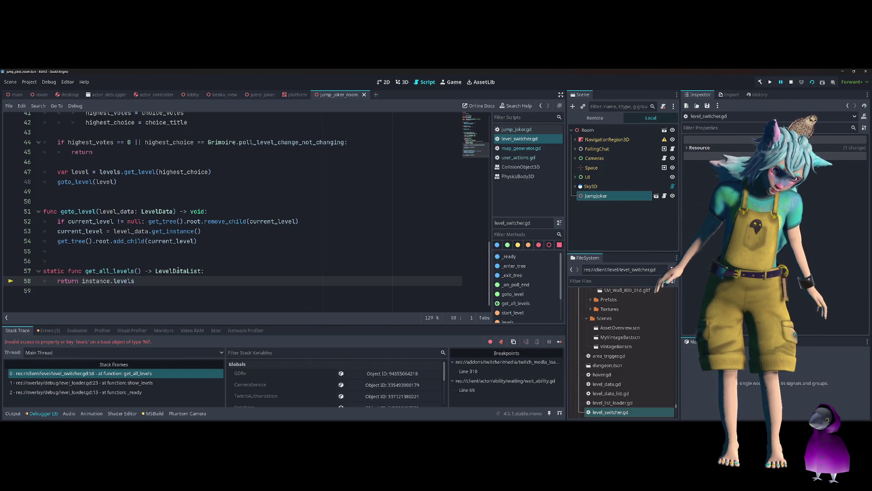
mouse_move(102, 283)
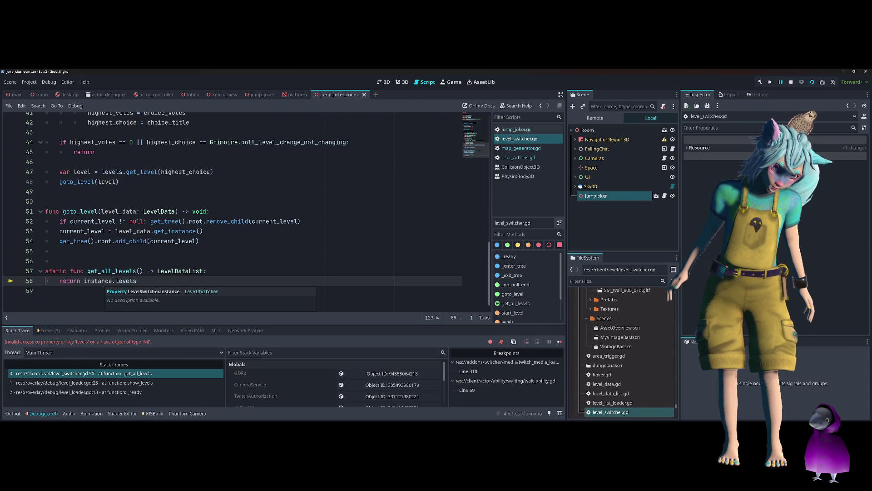
click(103, 283)
scroll(183, 266, up, 10)
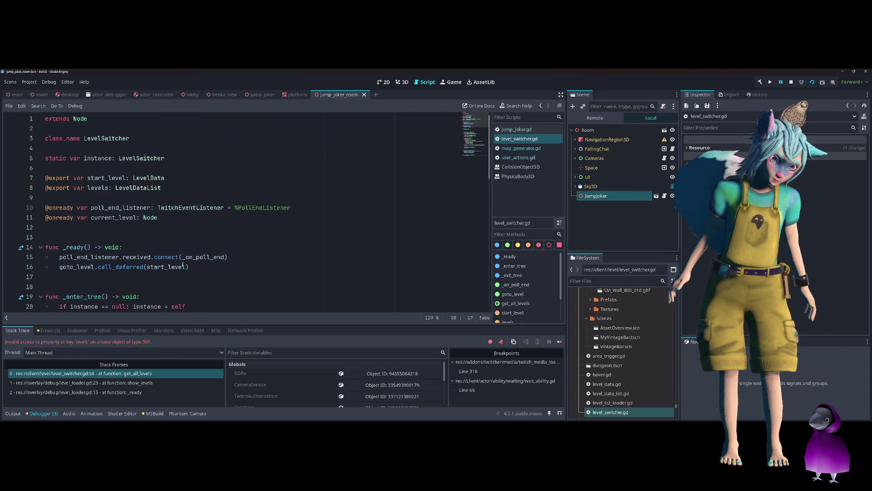
click(791, 83)
click(157, 148)
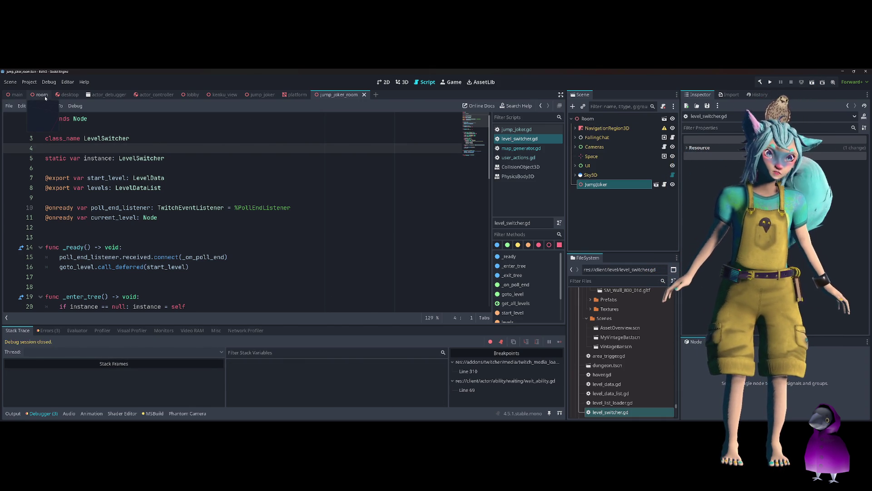
Set jump_joker.tres's Level Scene to jump_joker_room.tscn via LevelSwitcher, then open that room scene
click(17, 95)
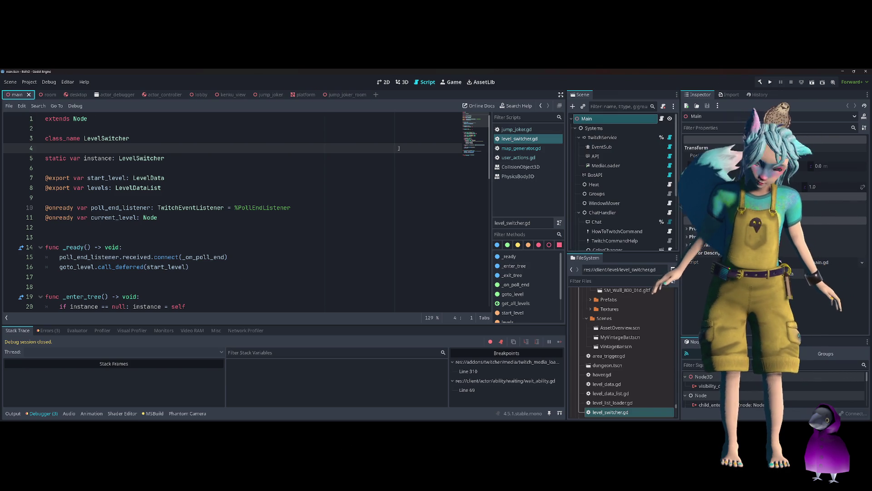
scroll(632, 150, down, 5)
click(625, 218)
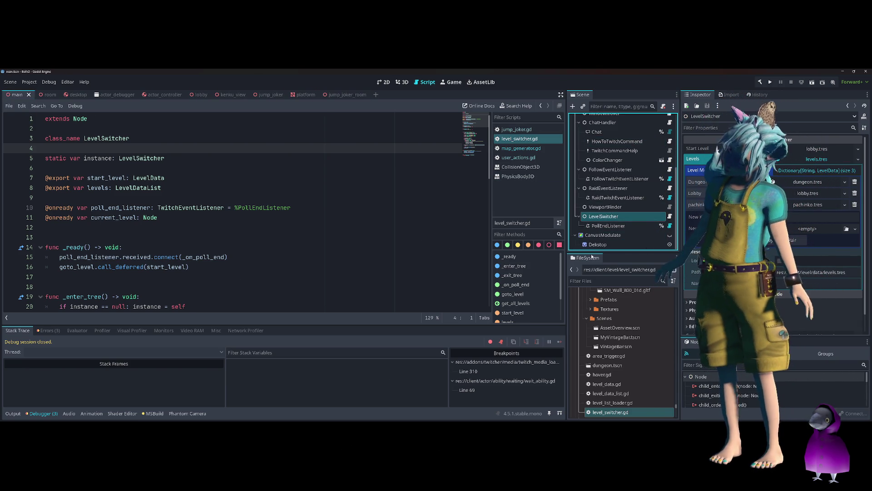
click(641, 339)
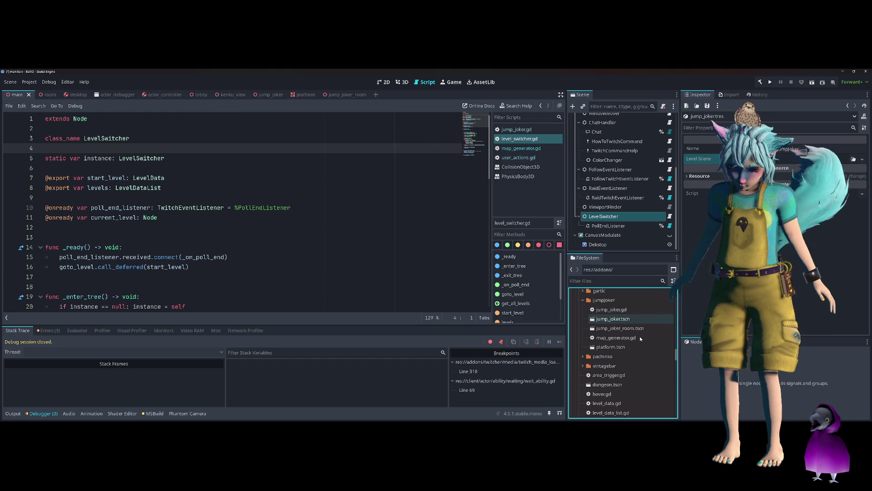
mouse_move(621, 328)
mouse_down()
mouse_move(637, 327)
mouse_move(818, 159)
mouse_up()
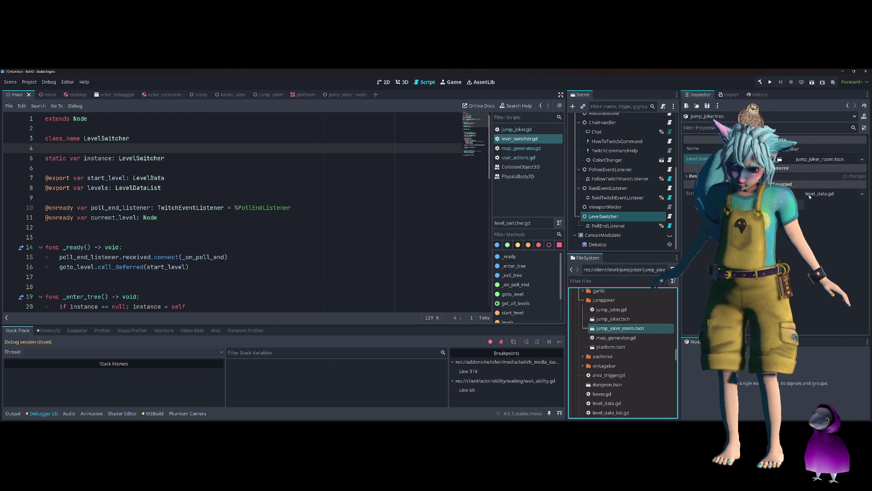
click(792, 258)
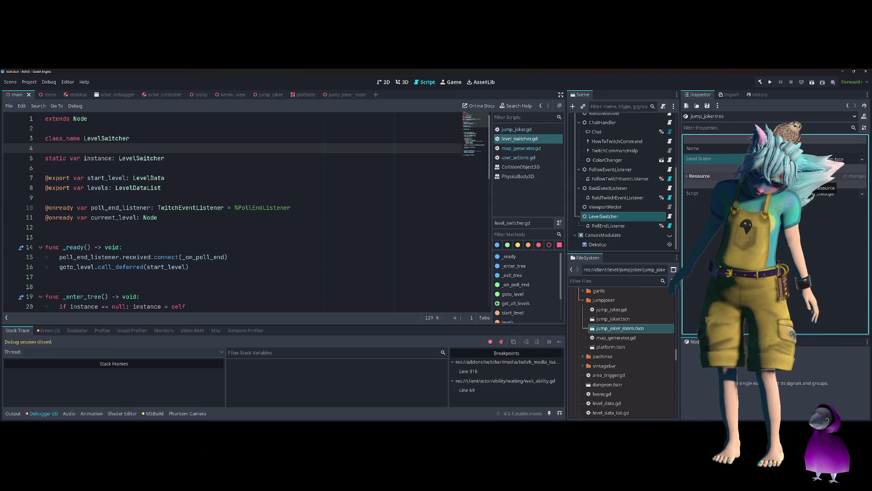
double_click(620, 328)
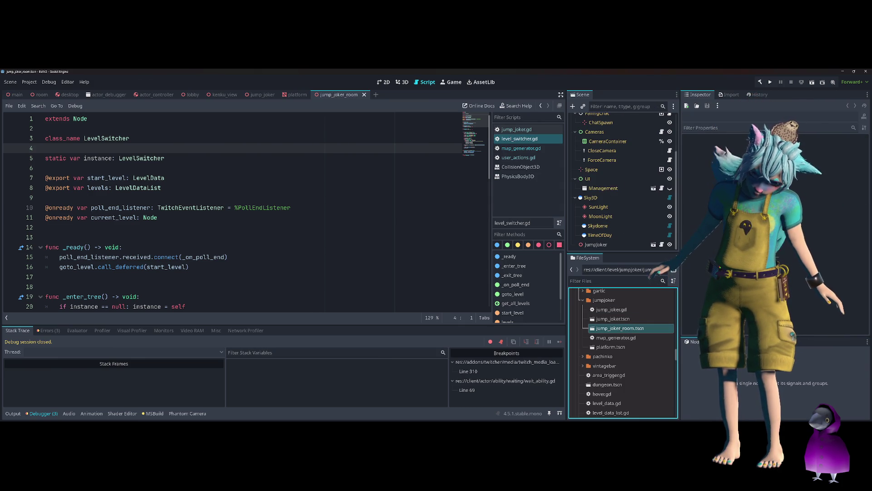
Run the project with F5, let the grassy night-sky level load, then stop it with F8
scroll(644, 231, up, 3)
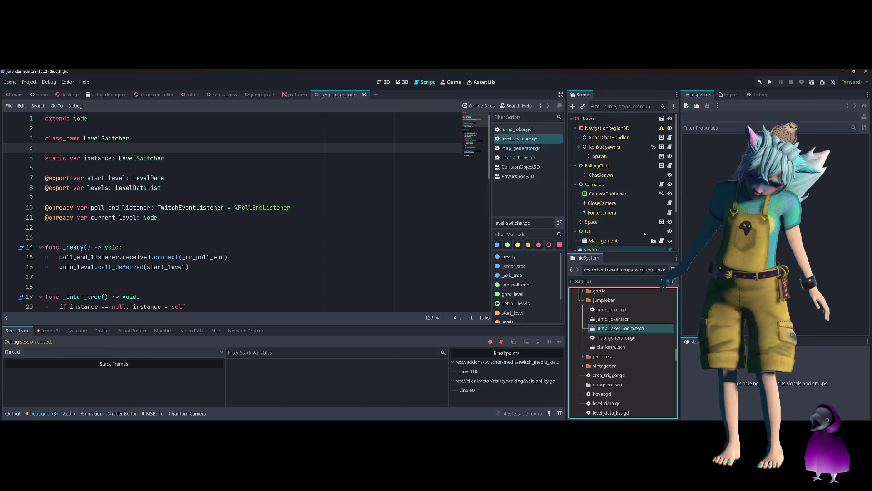
scroll(643, 231, down, 3)
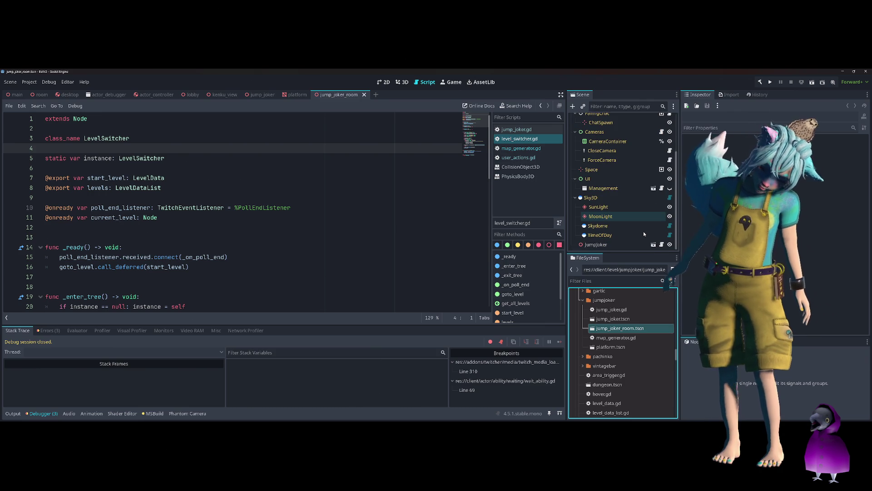
scroll(644, 231, up, 3)
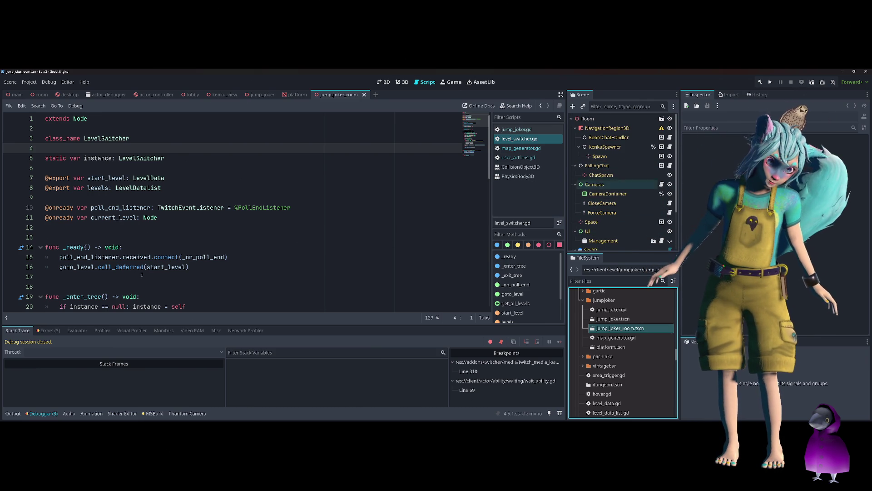
click(73, 217)
key(F5)
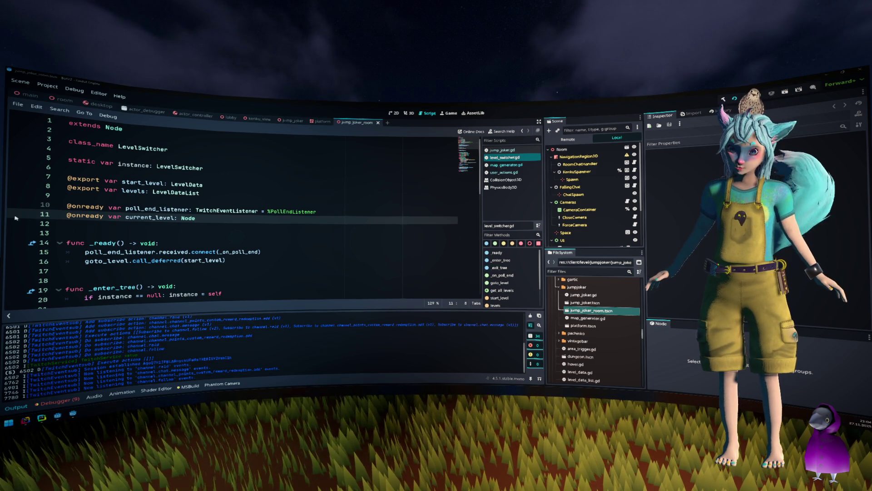
key(F8)
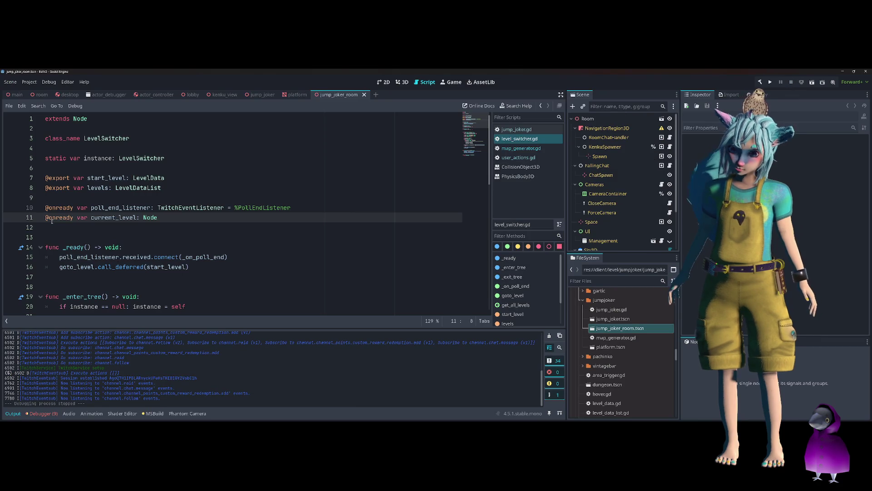
In main's LevelSwitcher, add jump_joker.tres as a JumpJoker entry in the Level Map
click(17, 95)
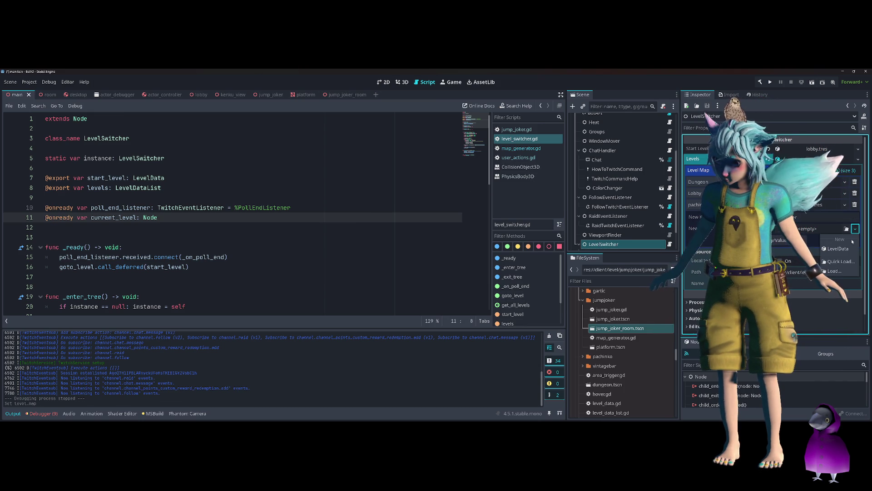
click(851, 261)
double_click(398, 220)
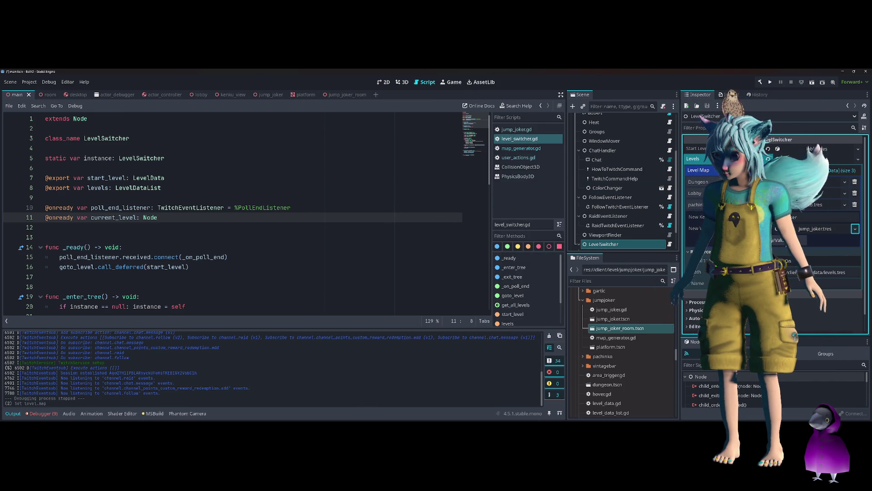
click(788, 240)
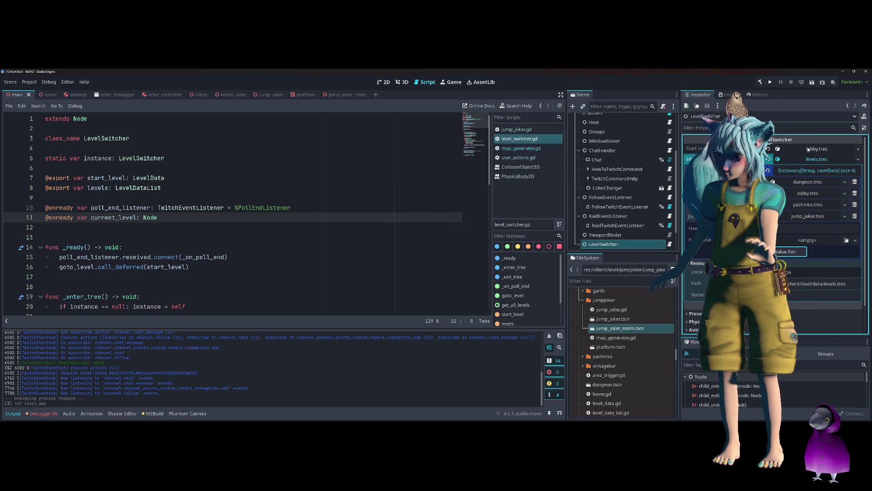
Quick Load jump_joker.tres as the LevelSwitcher's Start Level and run the project with F5
click(859, 149)
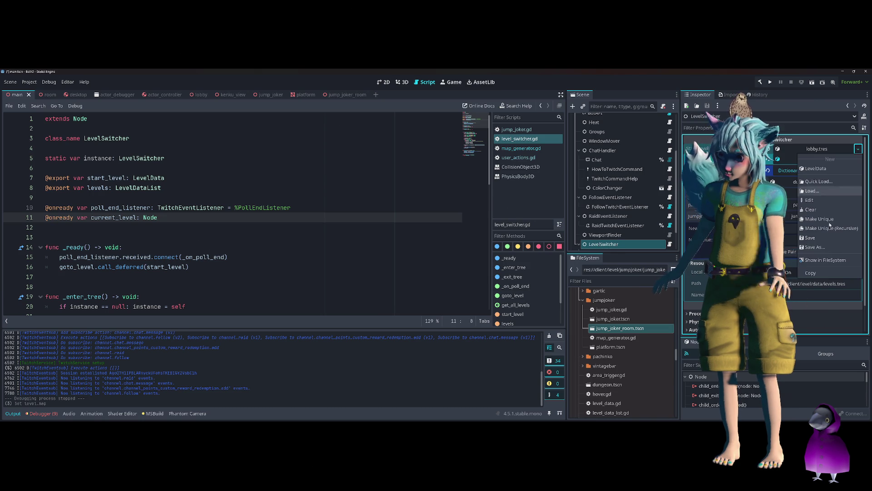
click(821, 182)
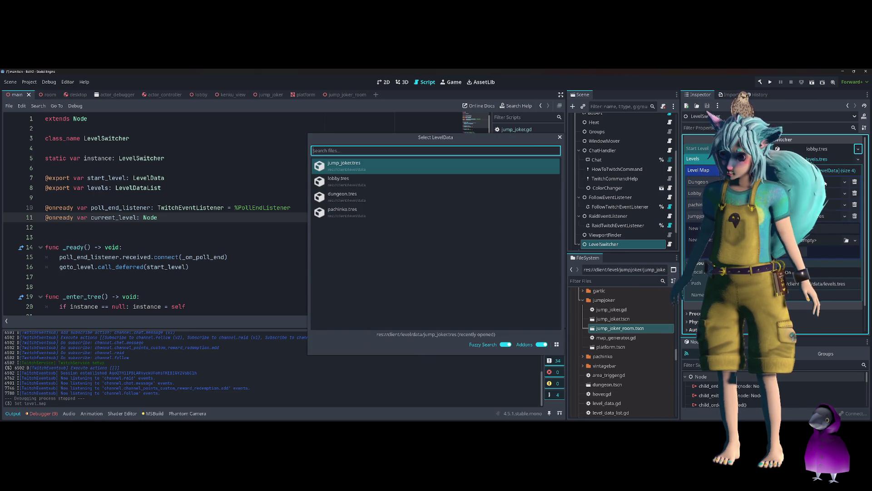
click(354, 167)
click(355, 169)
key(F5)
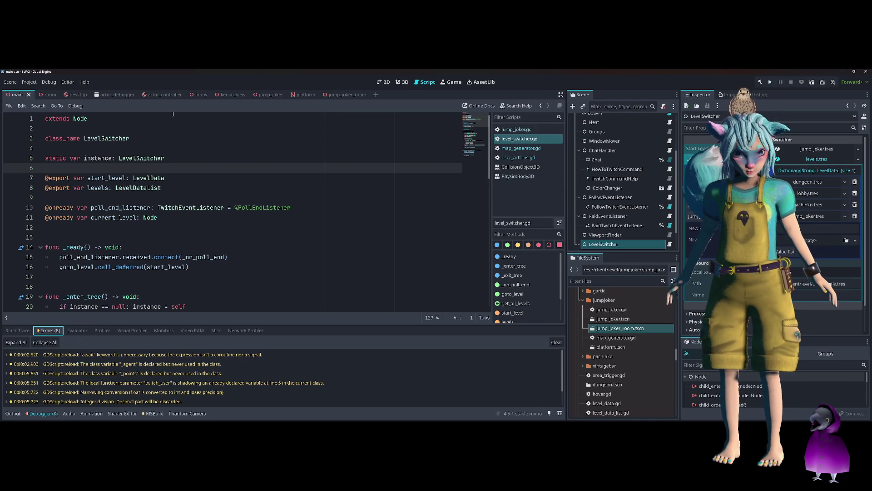
Select Camera3D2 in the lobby scene, then return to the jump_joker_room scene
click(198, 94)
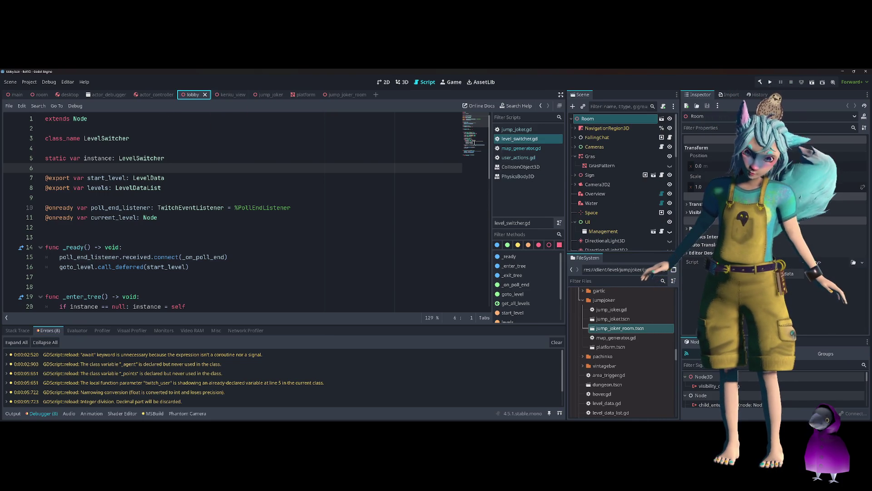
click(583, 185)
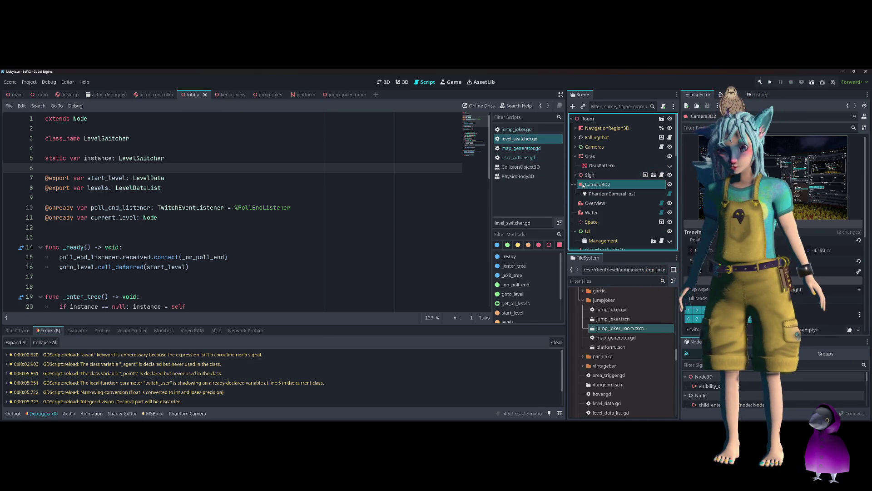
click(348, 95)
scroll(652, 171, down, 3)
scroll(636, 164, up, 3)
Collapse the FallingChat, Cameras, UI and Sky3D branches in the jump_joker_room tree
click(576, 138)
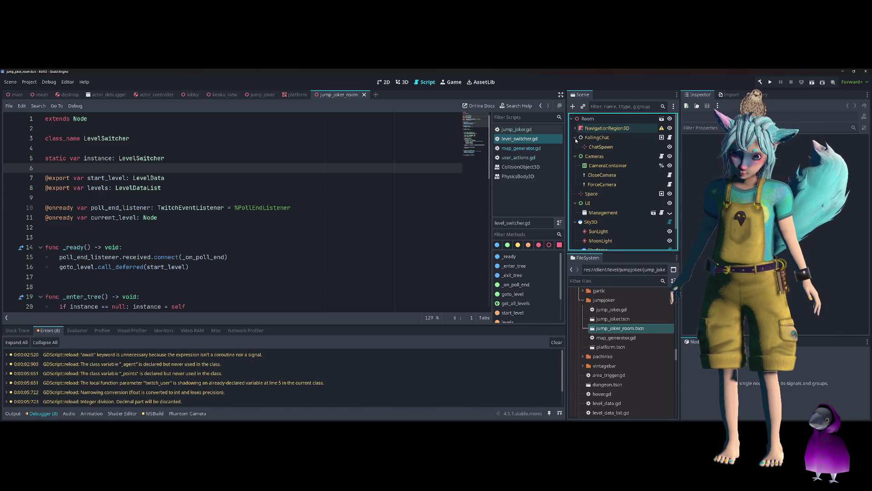
click(575, 147)
click(592, 156)
click(575, 166)
click(576, 175)
Paste Camera3D2 directly under Room, then run the project to test it
click(576, 147)
drag(595, 156, 591, 191)
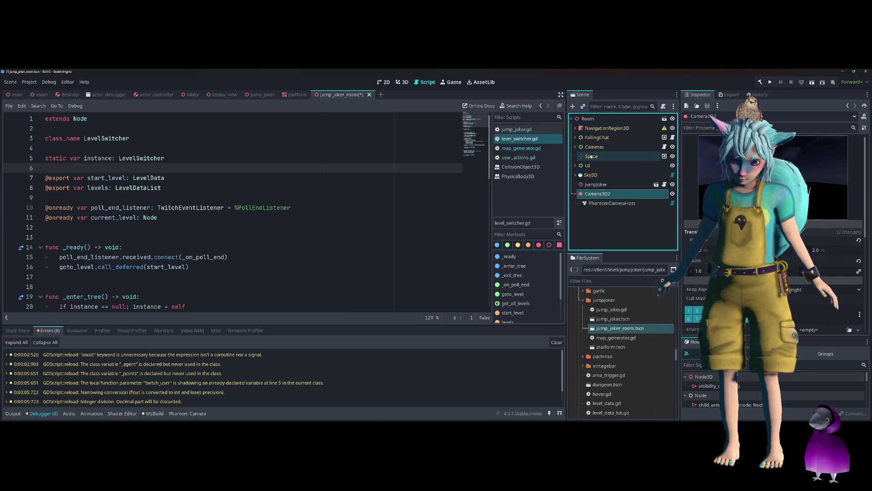
click(576, 147)
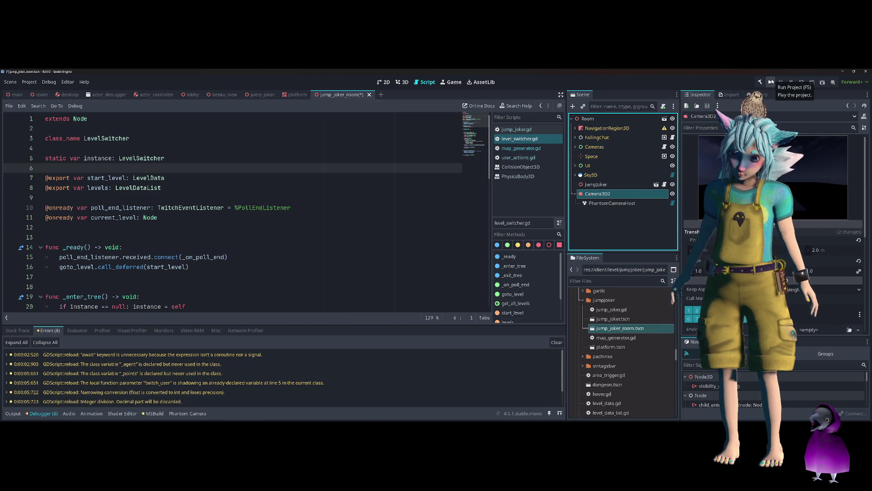
click(771, 82)
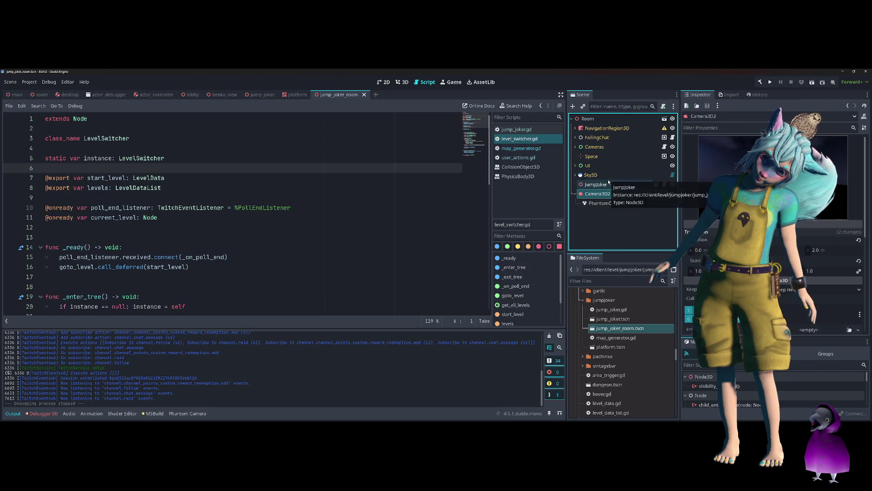
In the jump_joker scene, edit the JumpJoker root's Killzone Speed, then save and run with F5
click(656, 184)
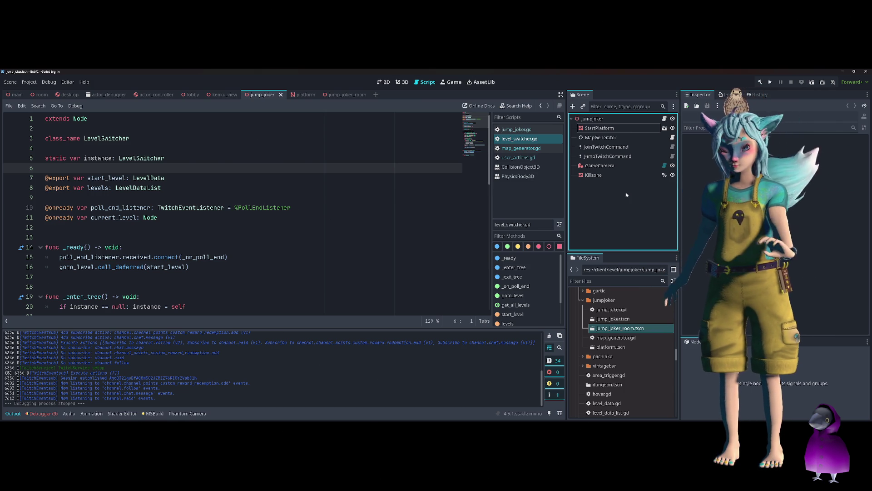
click(613, 180)
click(615, 175)
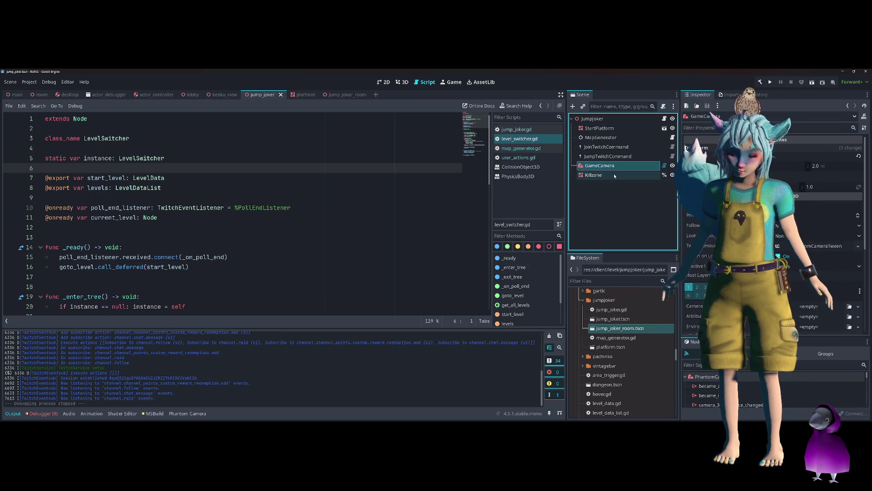
click(604, 119)
click(801, 215)
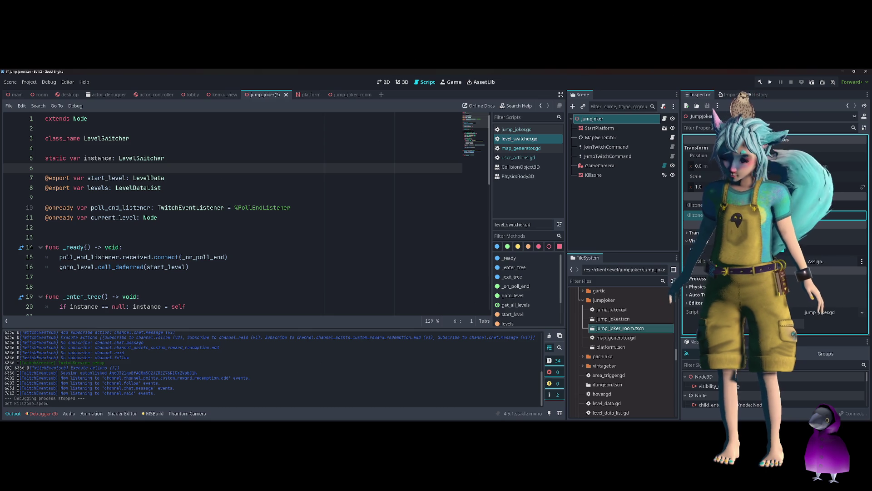
key(F5)
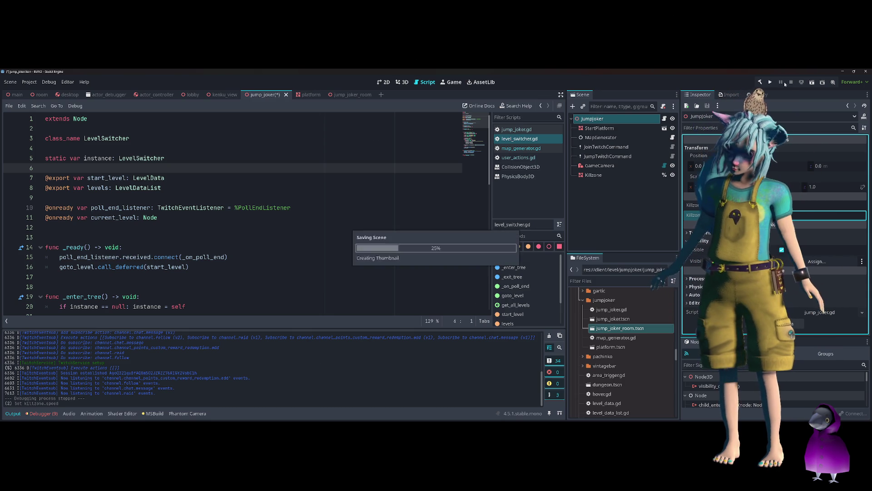